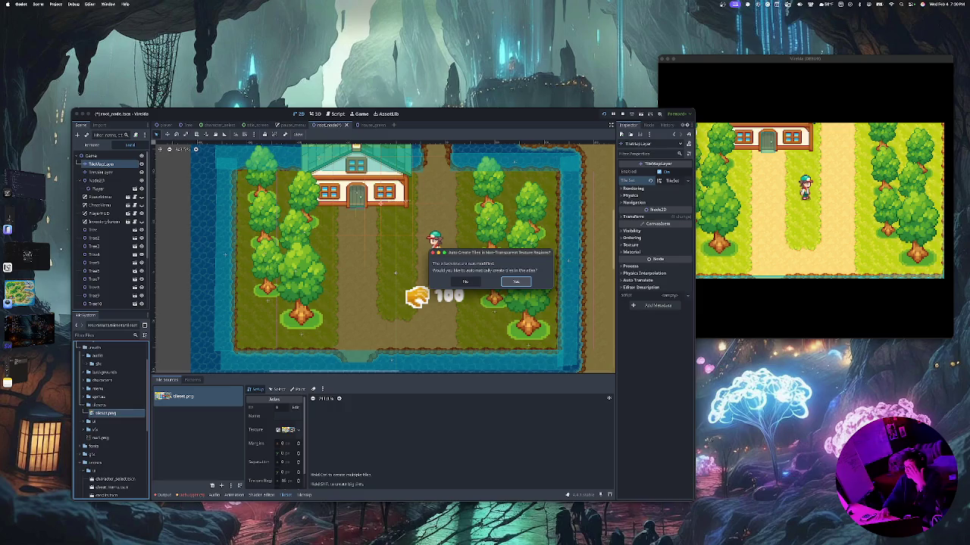
Accept auto-creating tiles from trees.png, then scroll the atlas to inspect the generated tiles
left_click(516, 281)
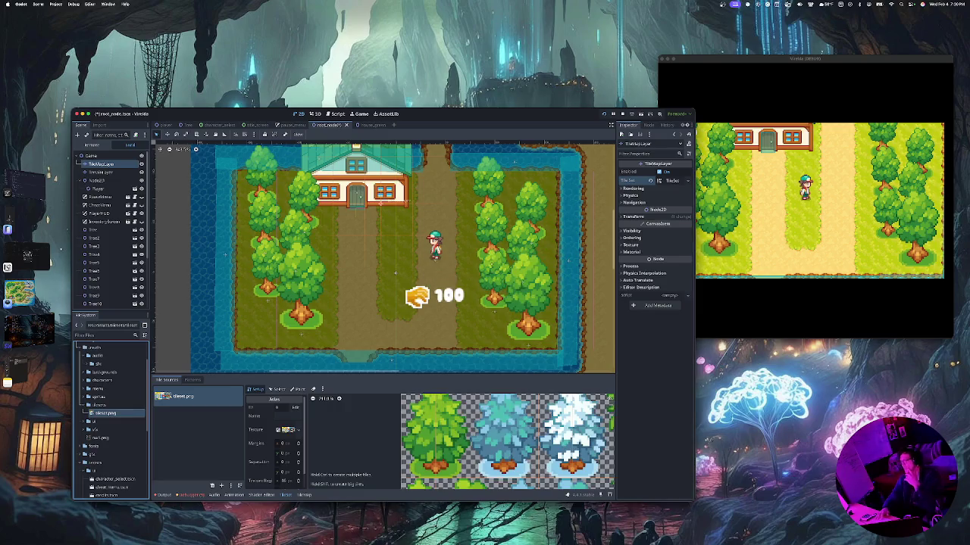
scroll(459, 441, "right", 10)
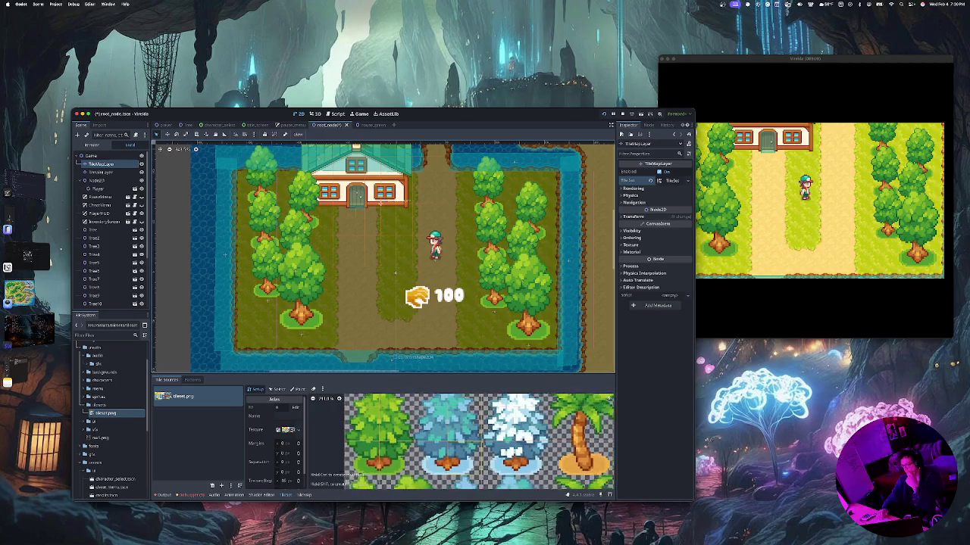
scroll(448, 411, "right", 3)
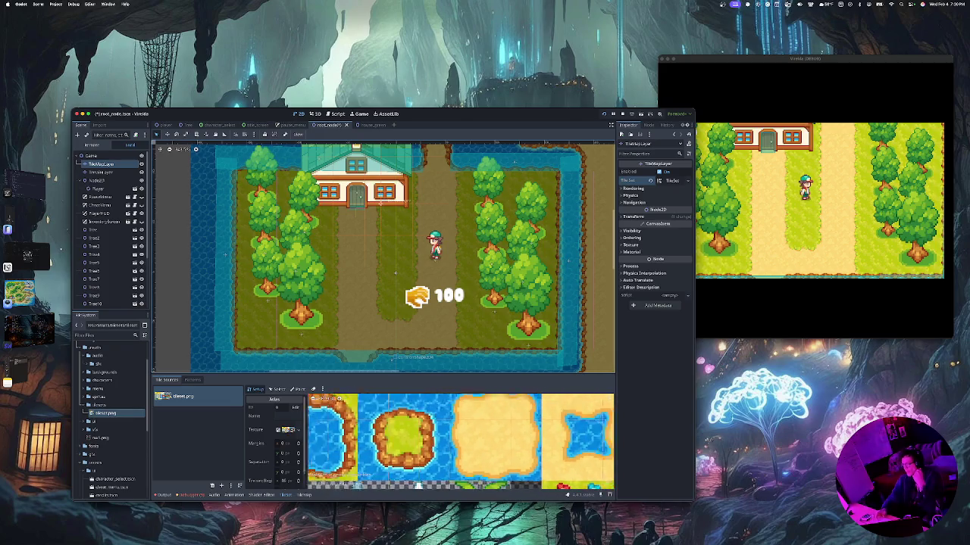
scroll(448, 411, "down", 4)
scroll(447, 412, "down", 2)
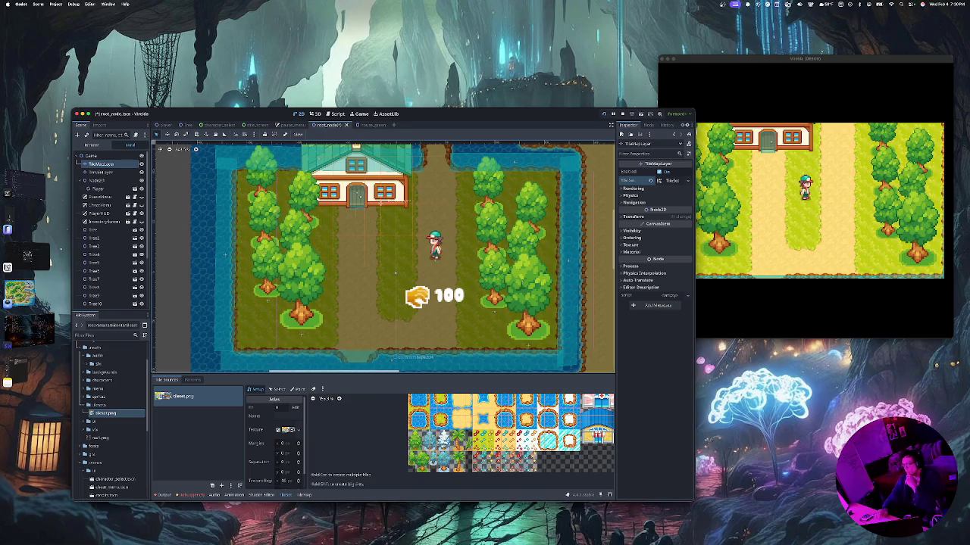
scroll(500, 432, "down", 1)
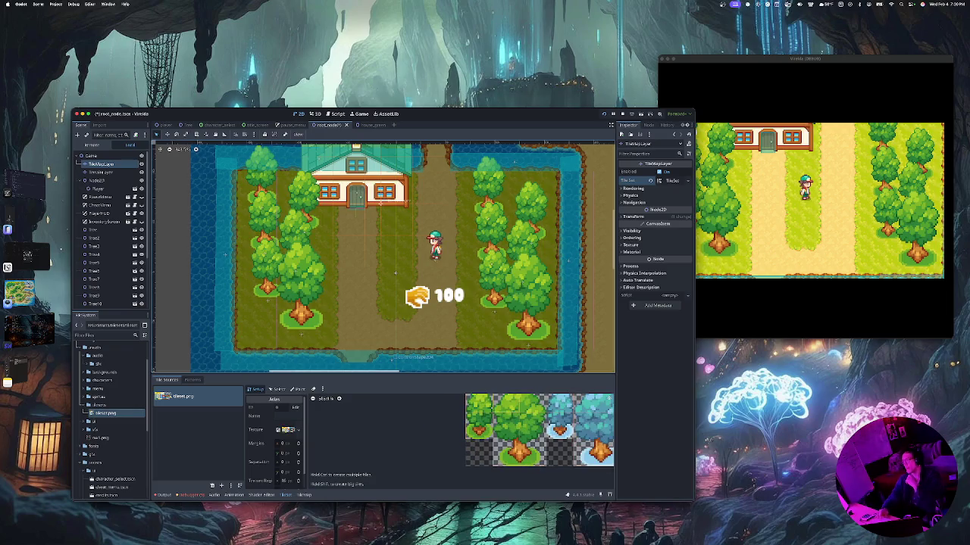
scroll(500, 431, "up", 4)
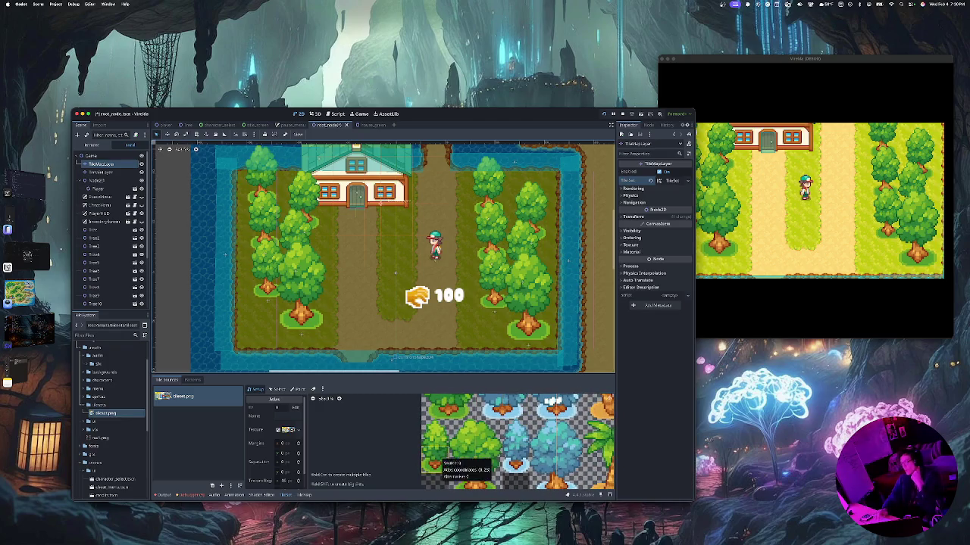
scroll(516, 439, "right", 3)
scroll(467, 441, "right", 2)
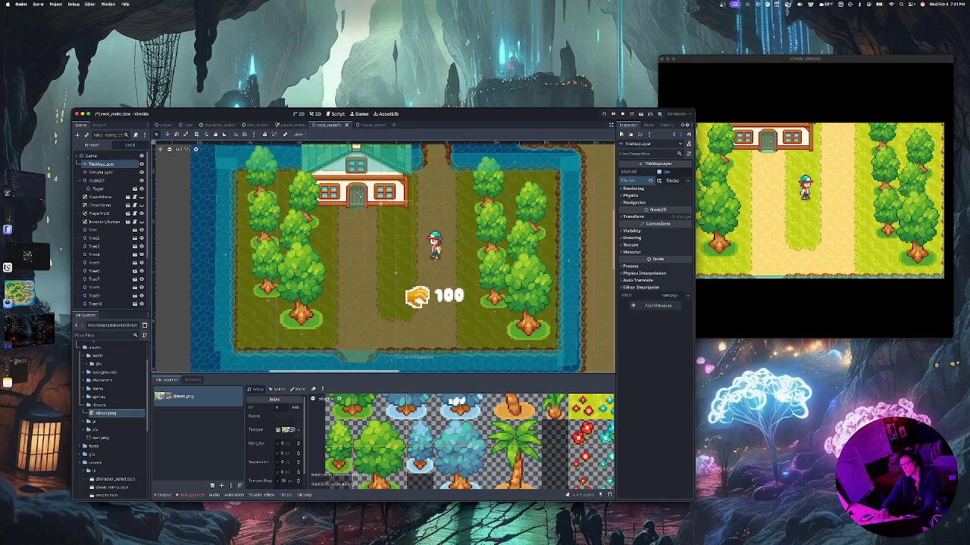
Inspect the blue tree tile's properties in the TileSet atlas using Select mode, then return to TileMap
left_click(303, 495)
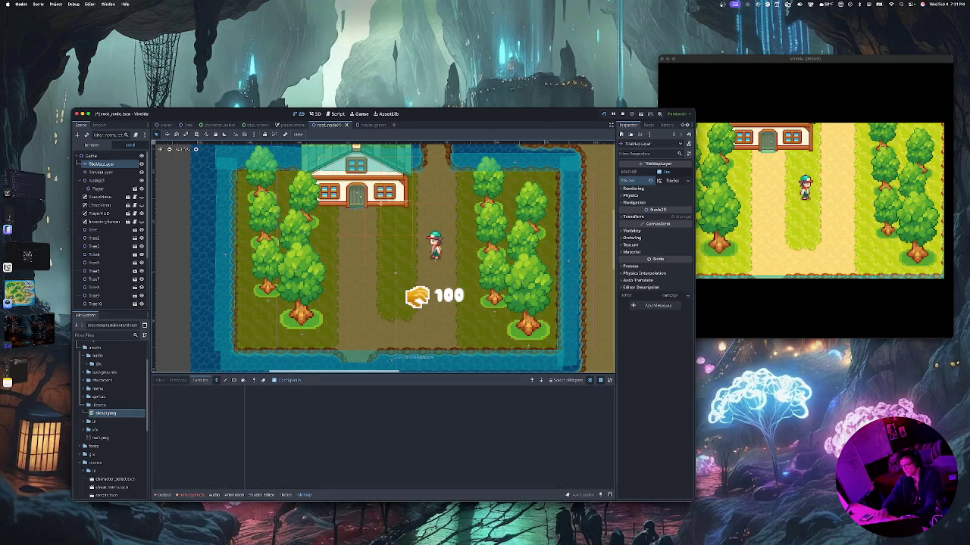
left_click(286, 495)
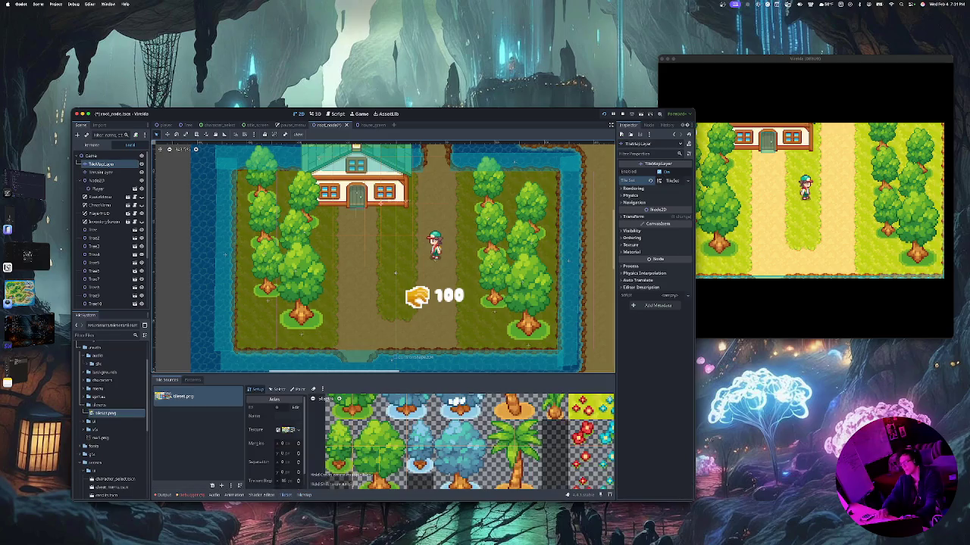
left_click(298, 389)
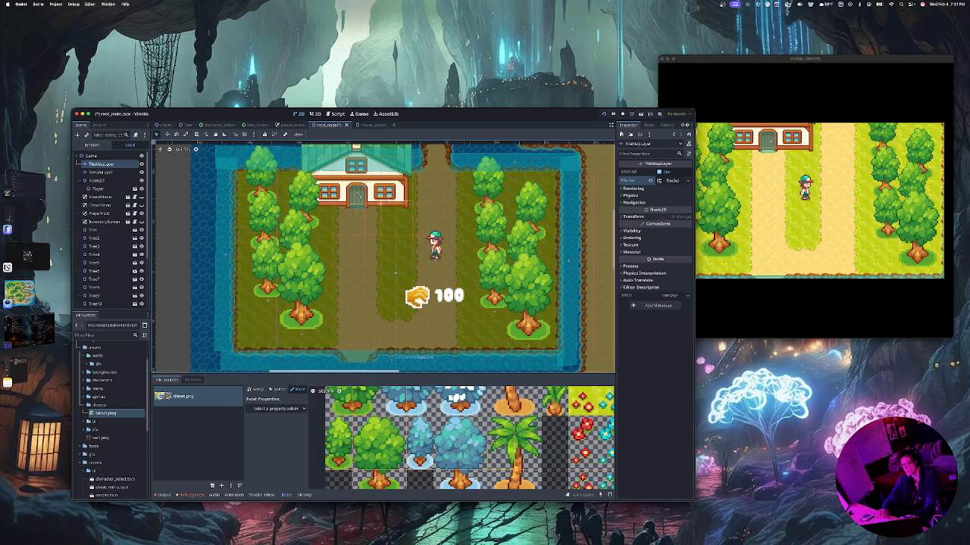
left_click(277, 389)
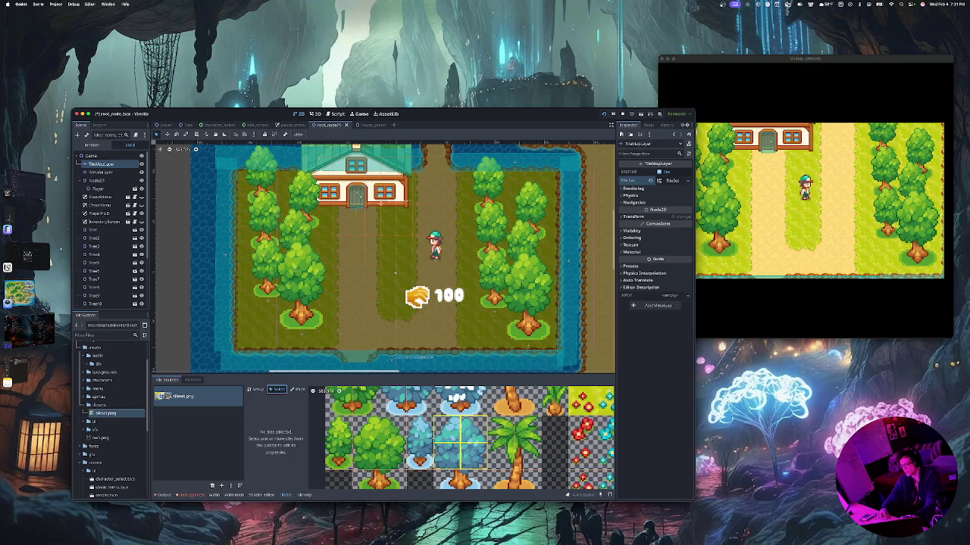
left_click(460, 452)
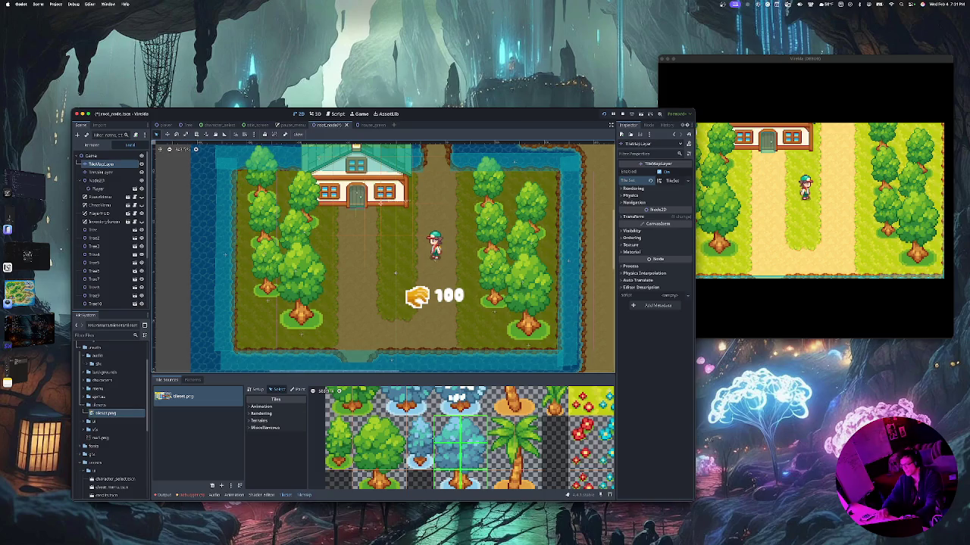
left_click(305, 494)
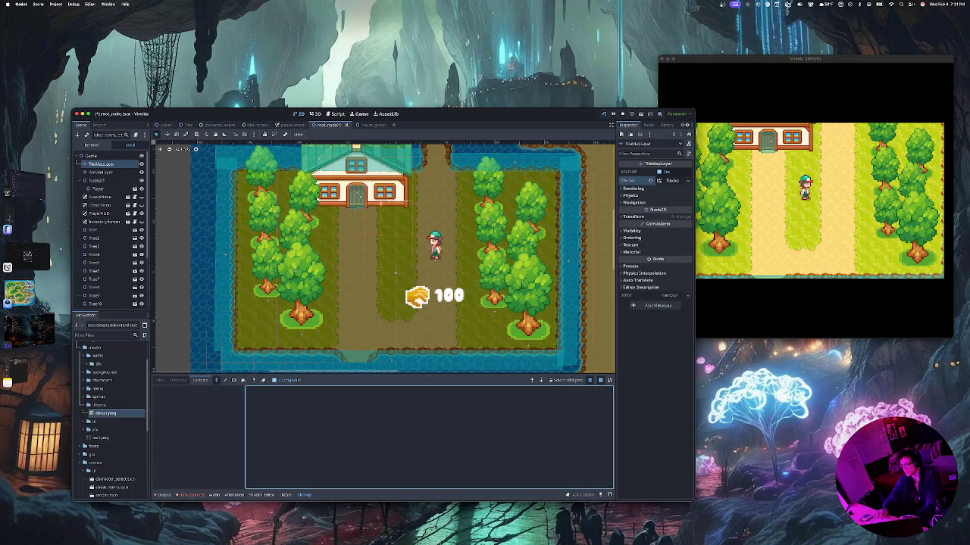
With only TileMapLayer selected, pick the blue tree tile and paint it left of the player
left_click(101, 172, "shift")
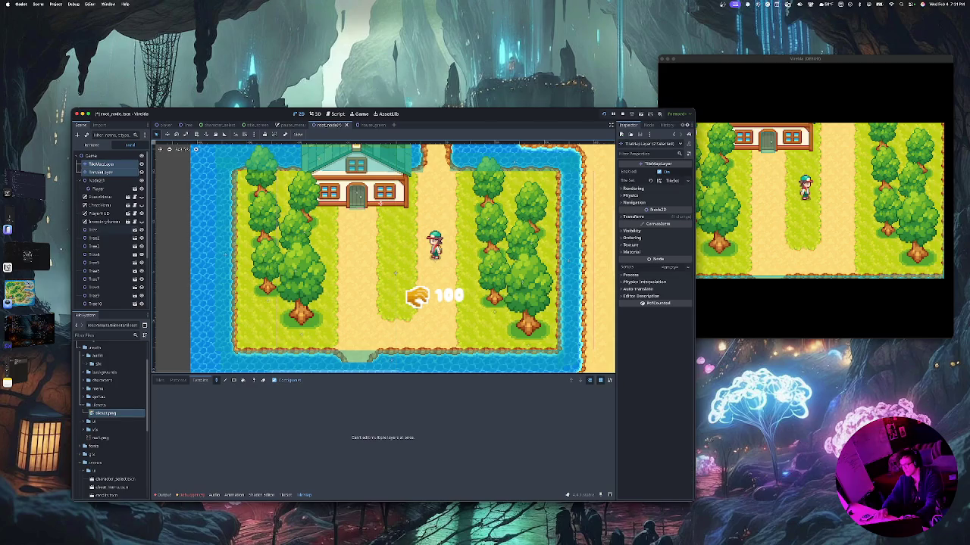
left_click(101, 163)
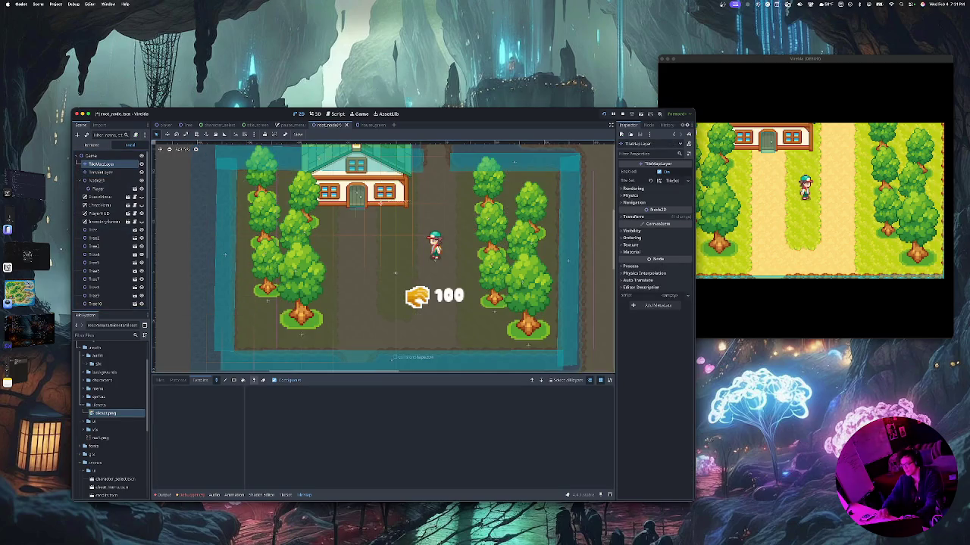
left_click(160, 380)
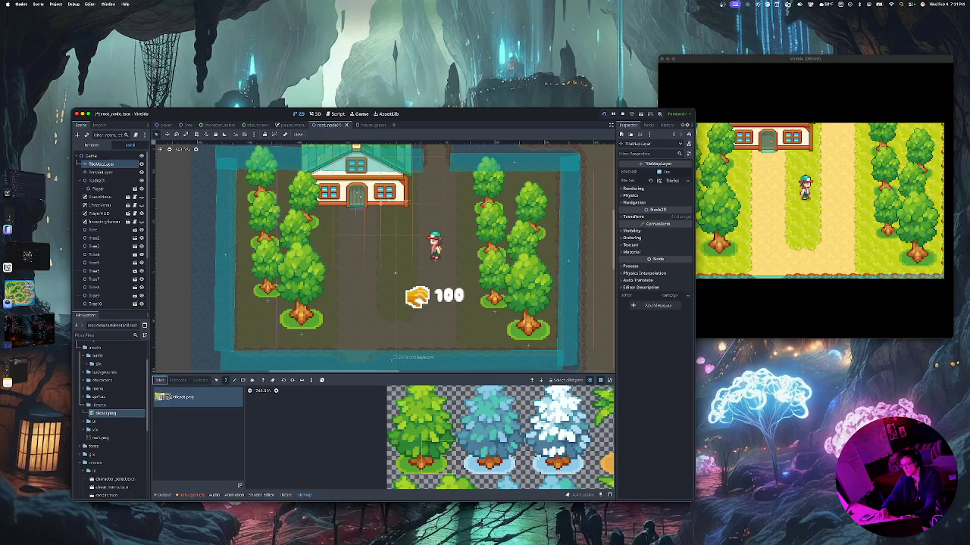
left_click(422, 432)
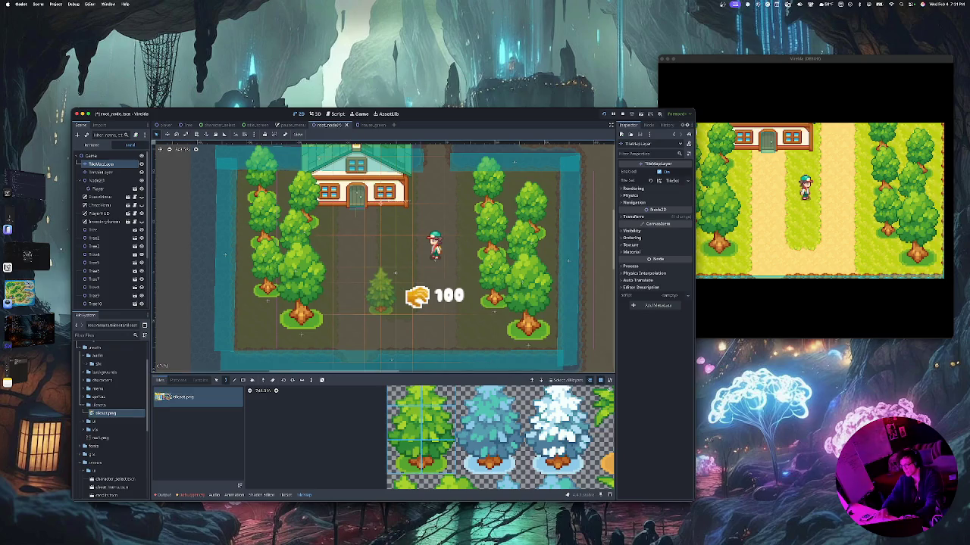
scroll(485, 436, "up", 1)
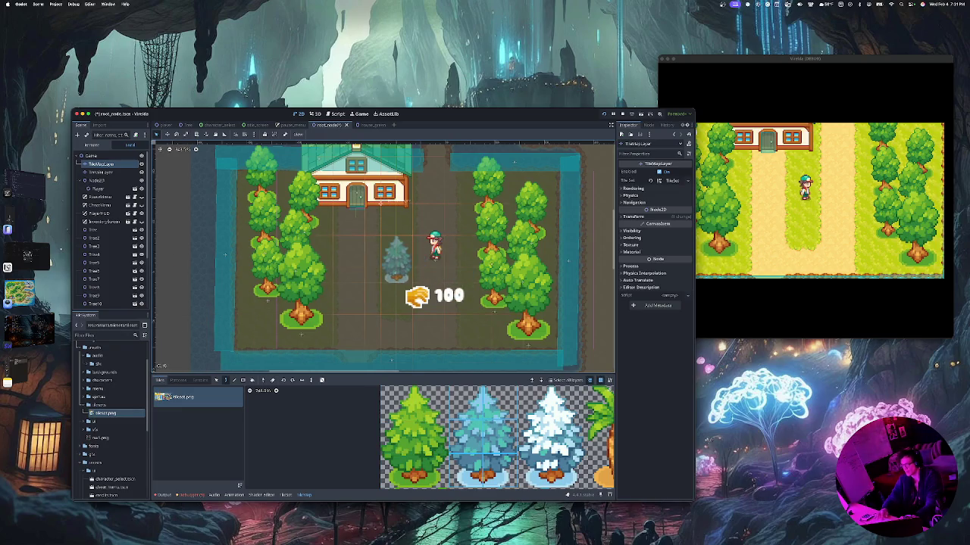
left_click(411, 260)
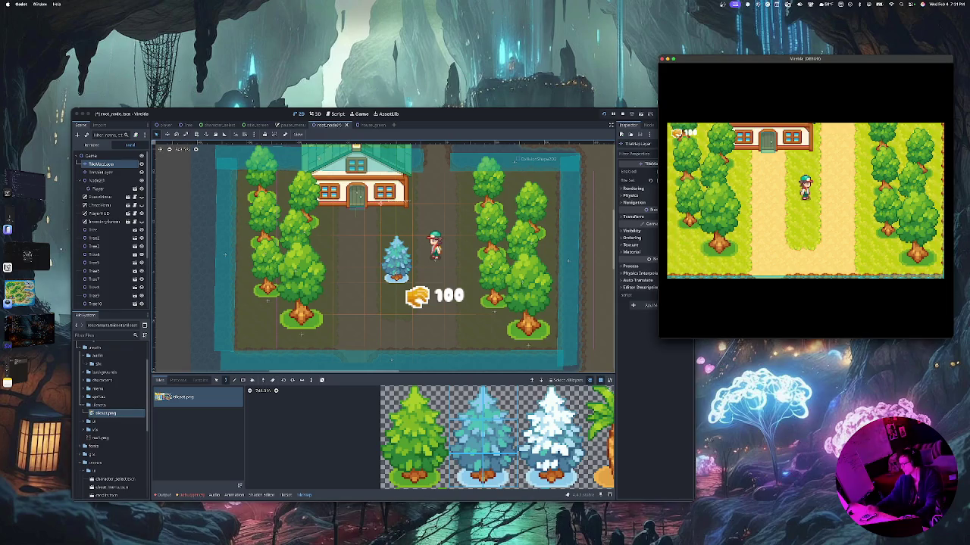
Close the previous game run, save the scene and launch the game again
key("Up")
key("super+Tab")
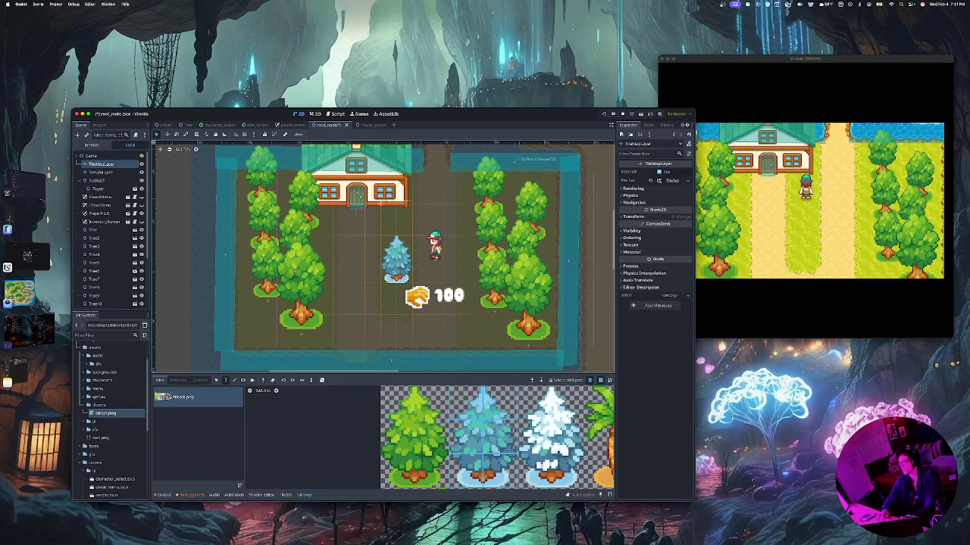
key("super+b")
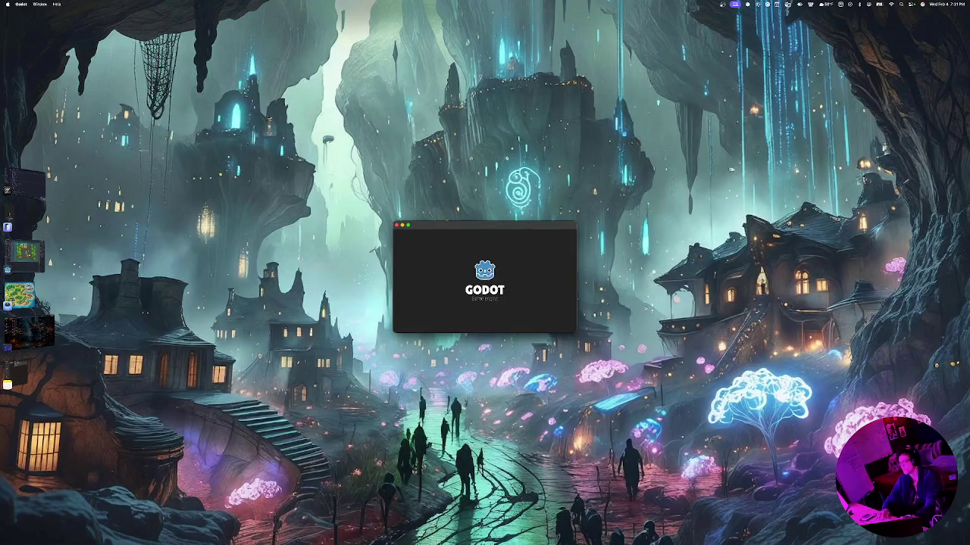
key("Return")
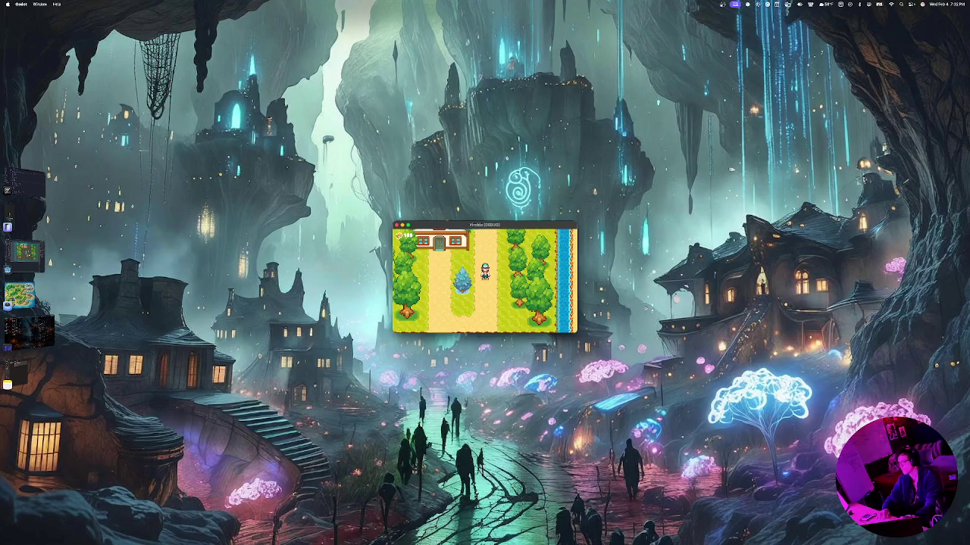
Walk the player left past the blue tree, then up and right toward the house
key("Down")
key("Left")
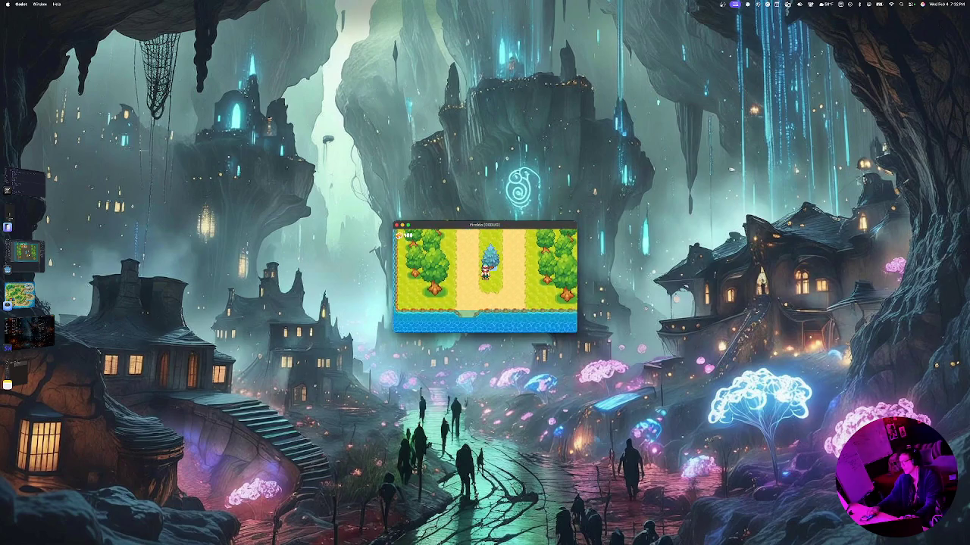
key("Left")
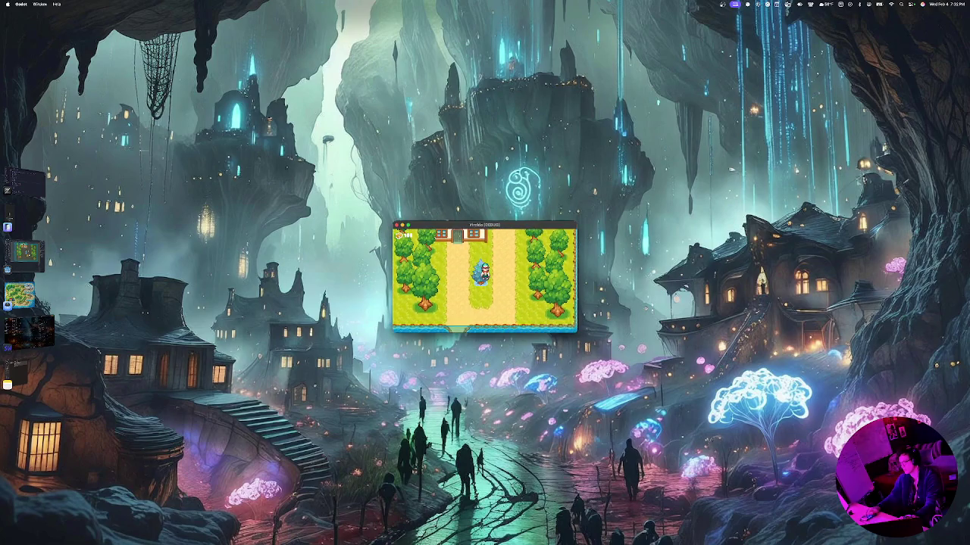
key("Right")
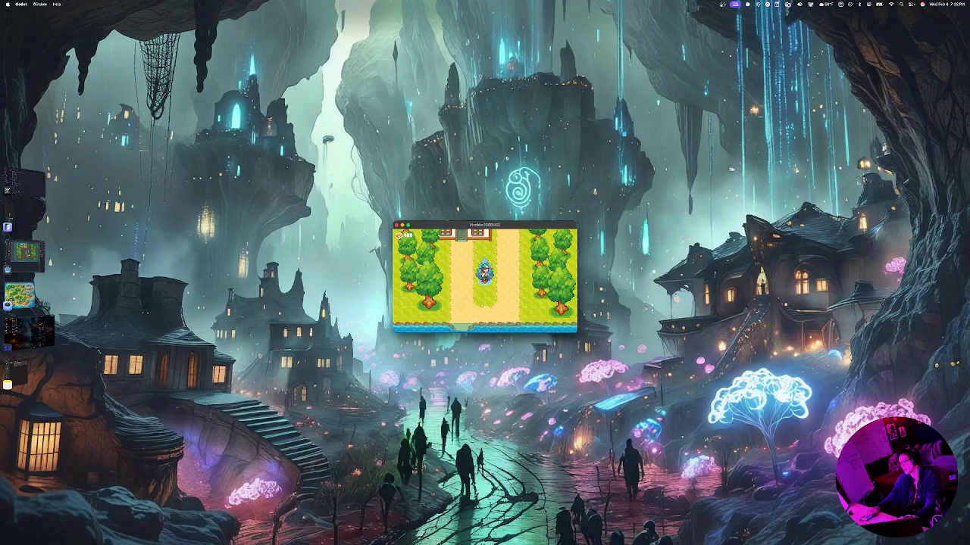
key("Up")
key("Right")
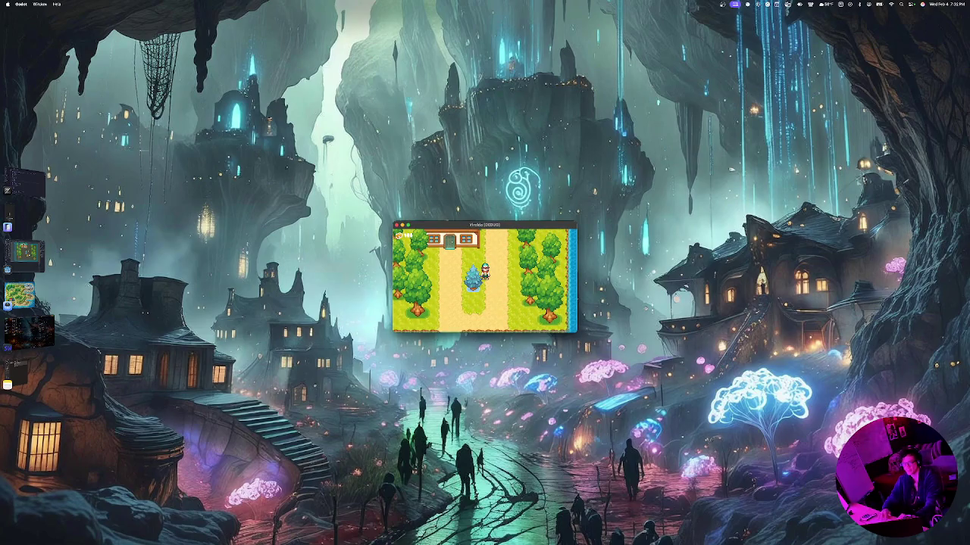
key("super+Tab")
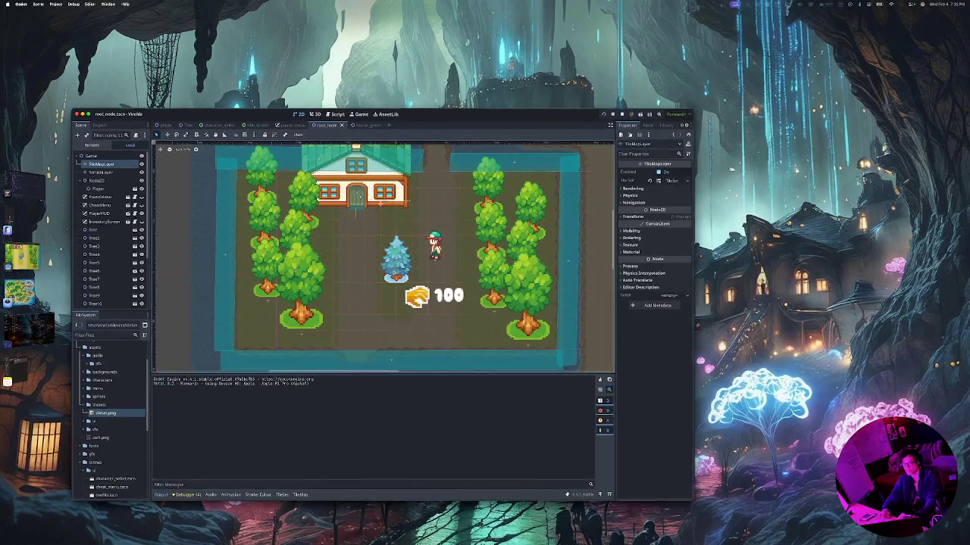
Run the farm game again and bring focus back to the editor
key("super+b")
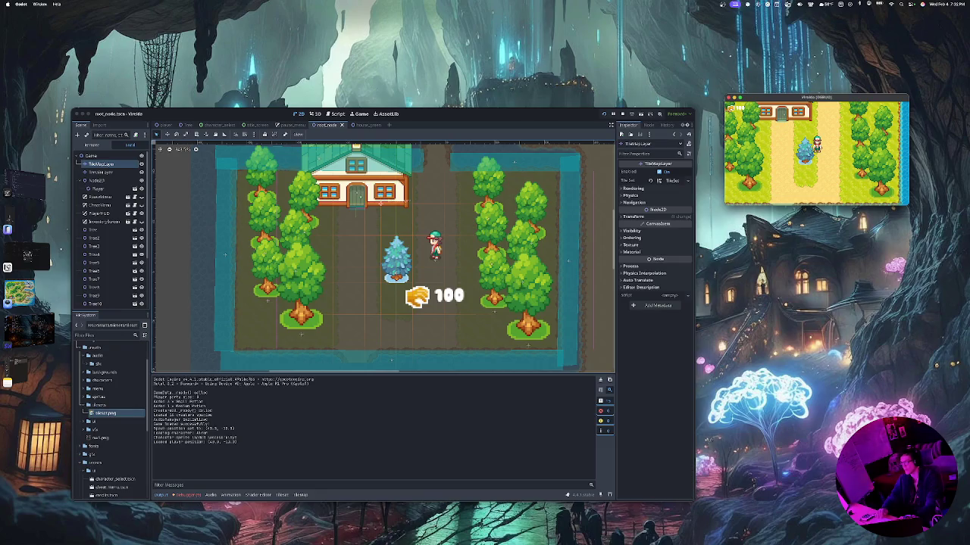
key("super+grave")
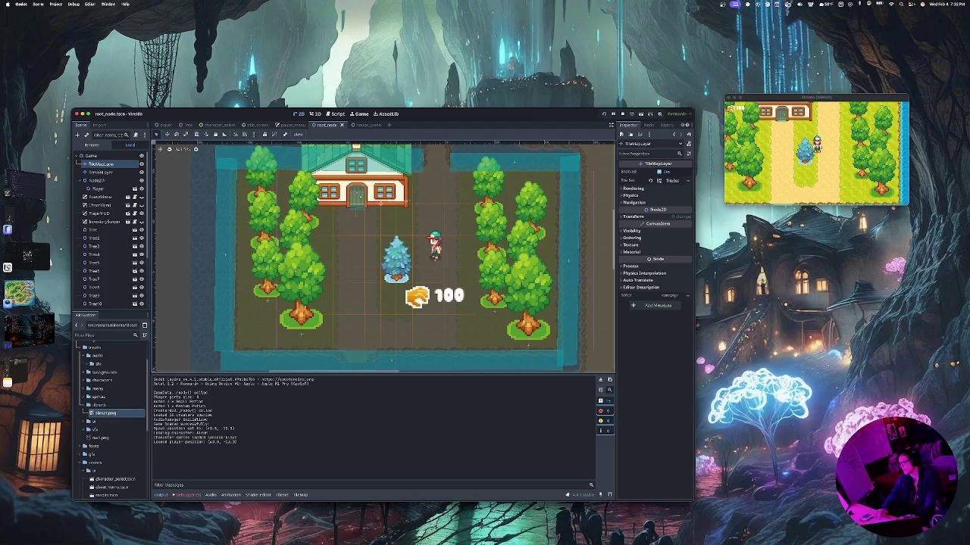
Select a Tree node, then TerrainLayer, then TileMapLayer again to view its tile set
left_click(307, 331)
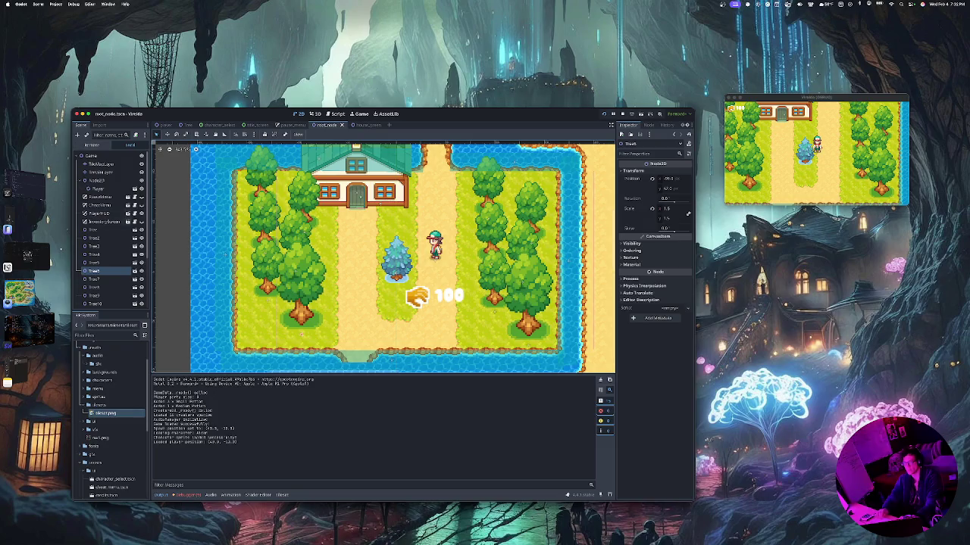
left_click(395, 273)
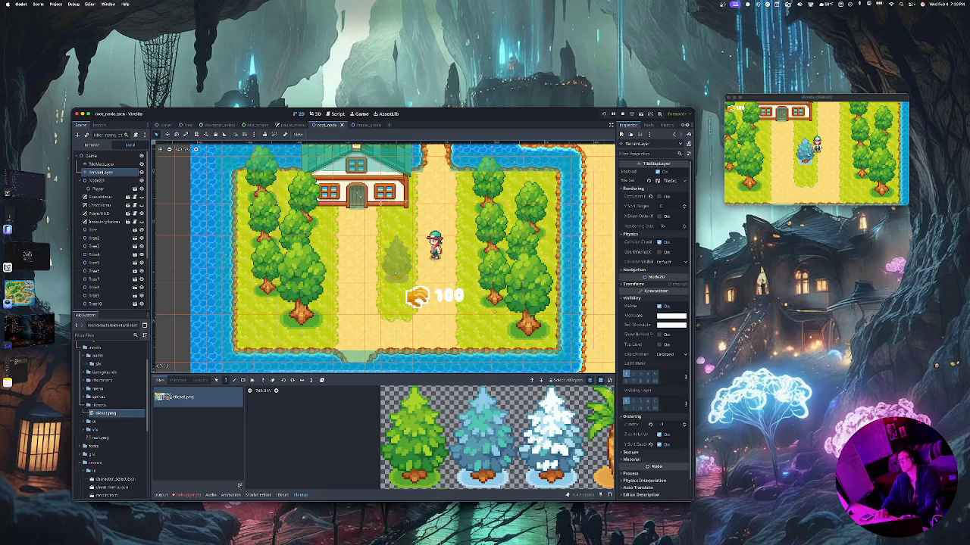
left_click(101, 164)
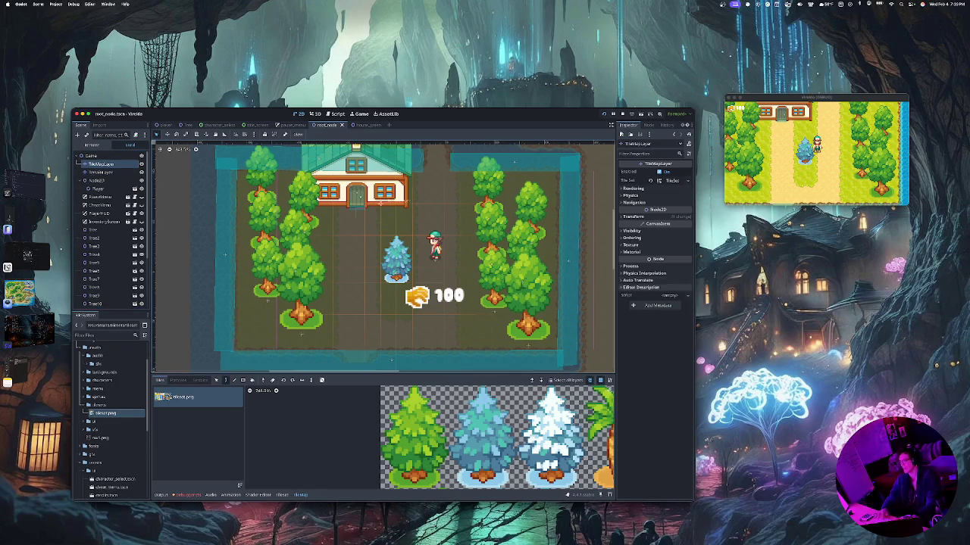
Expand the TileMapLayer's Ordering section and check Y Sort Enabled
left_click(631, 244)
left_click(631, 244)
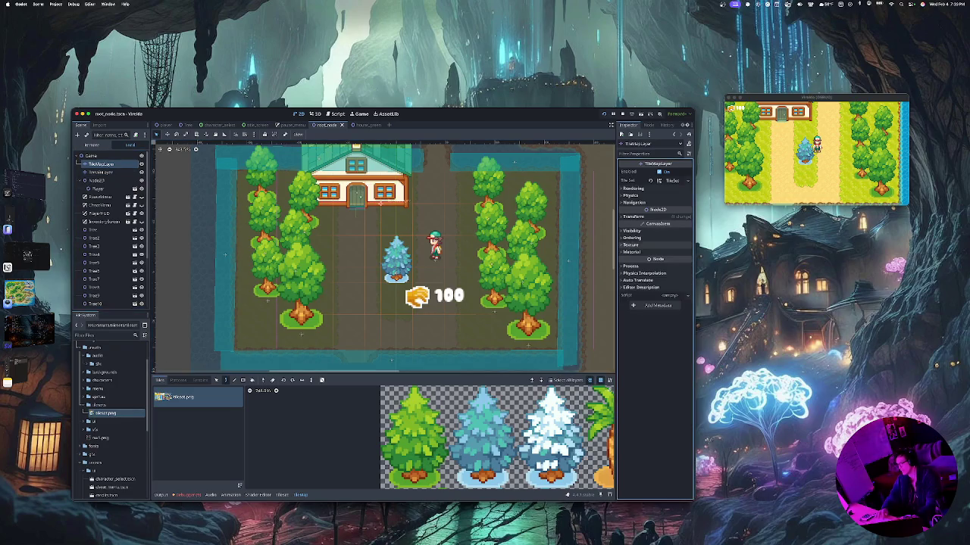
left_click(631, 237)
left_click(631, 237)
left_click(631, 237)
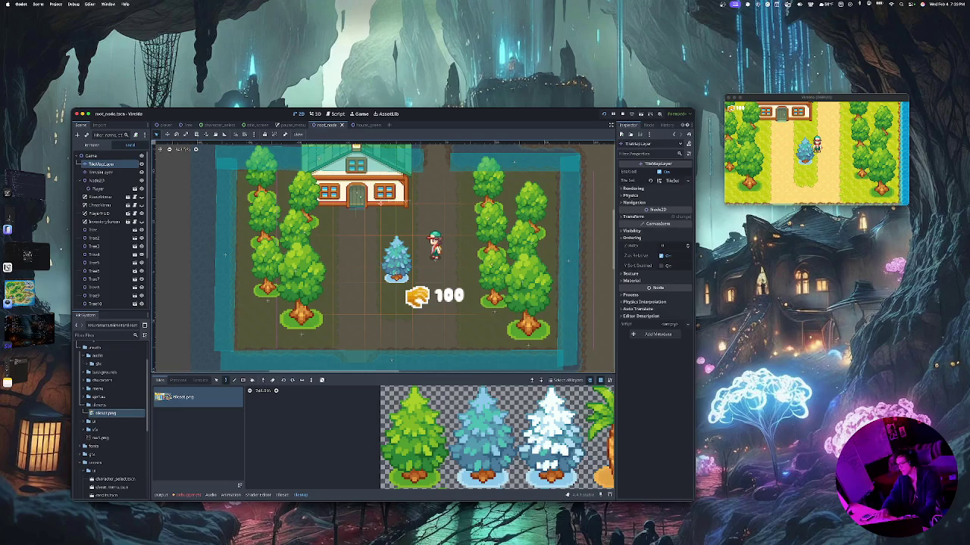
left_click(662, 266)
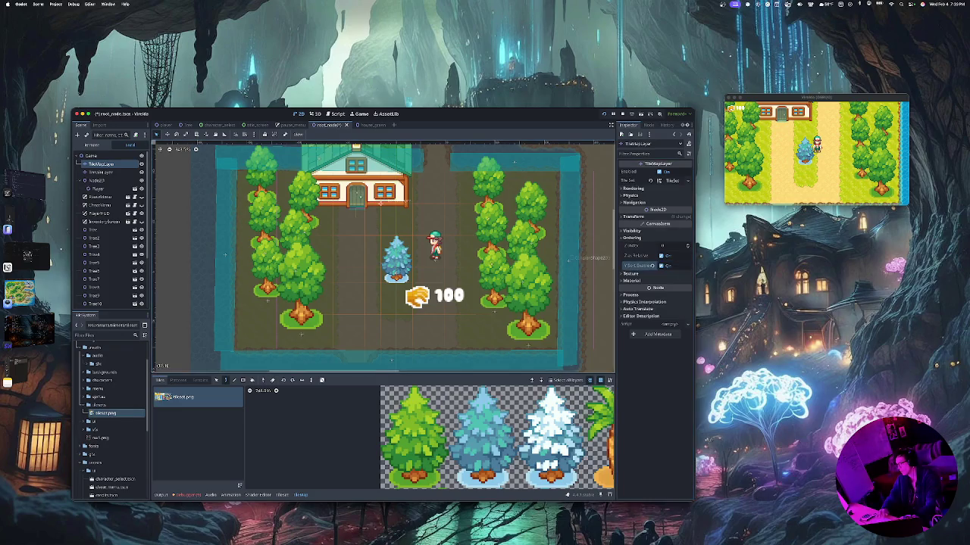
Run the game, walk the player down, save the scene, and walk the player again
key("super+b")
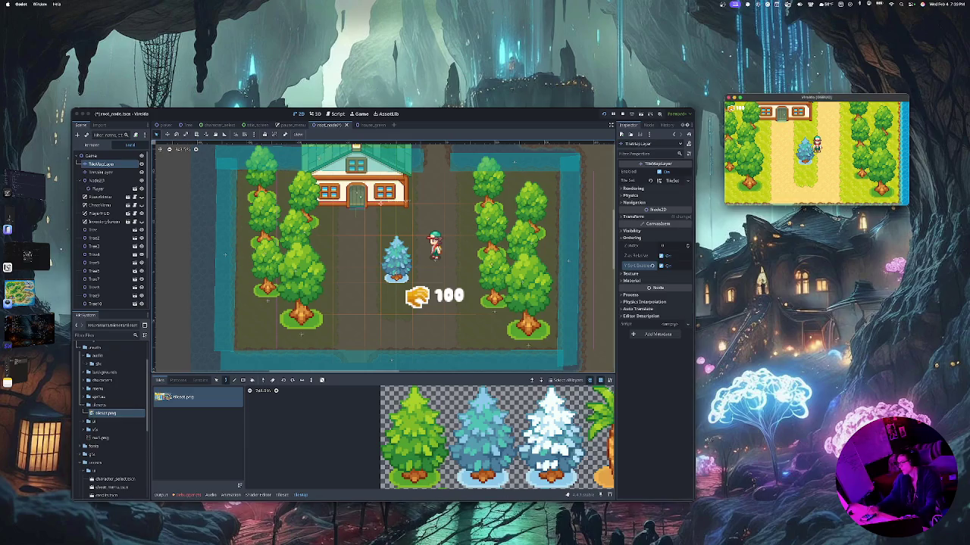
key("Down")
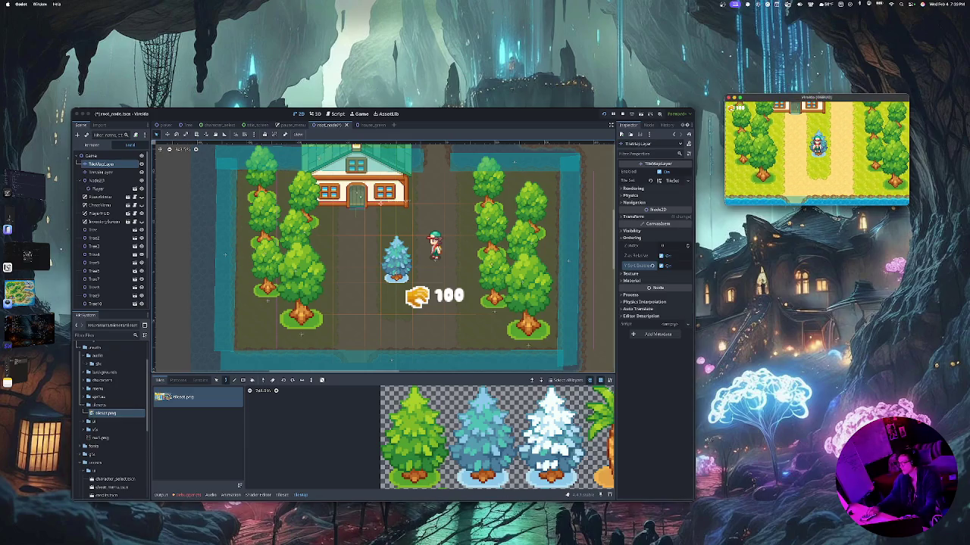
key("super+Tab")
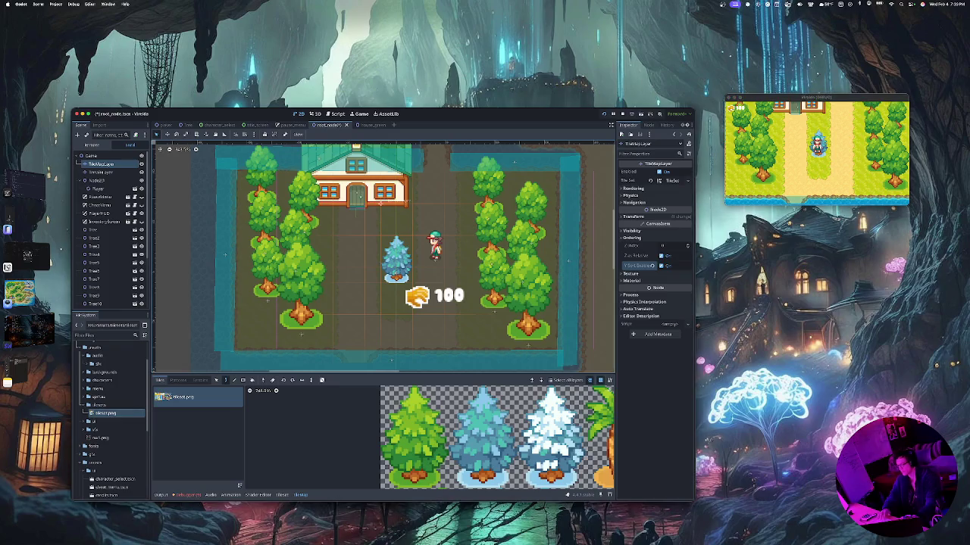
key("super+s")
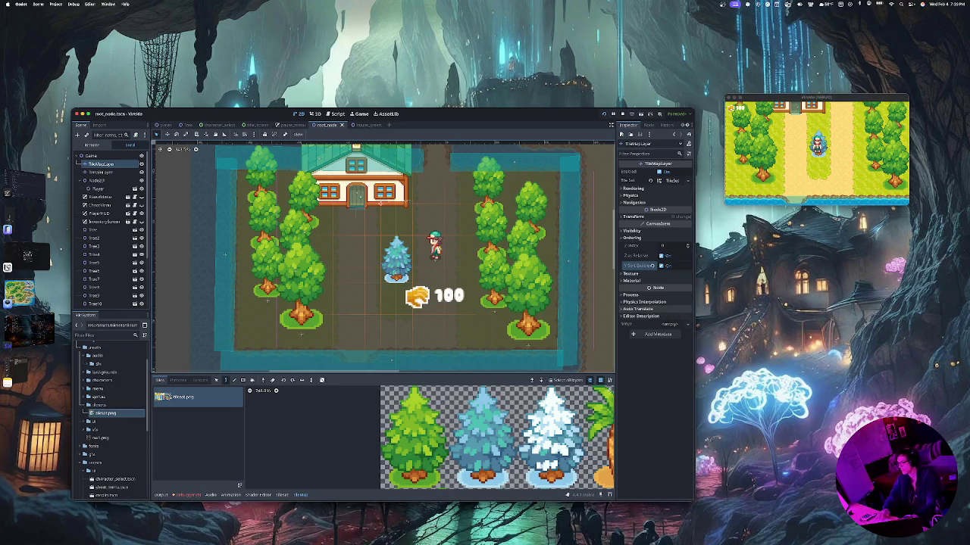
key("super+Tab")
key("Down")
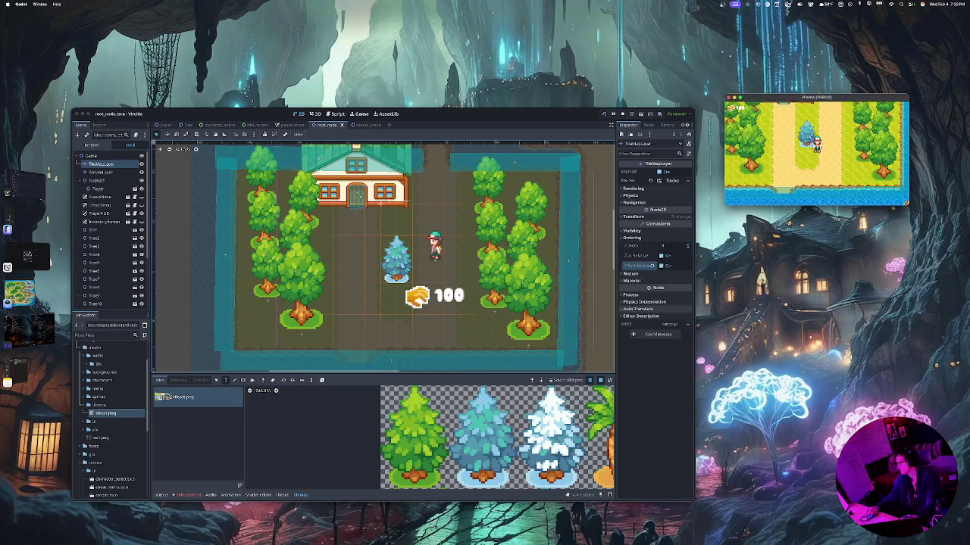
key("Up")
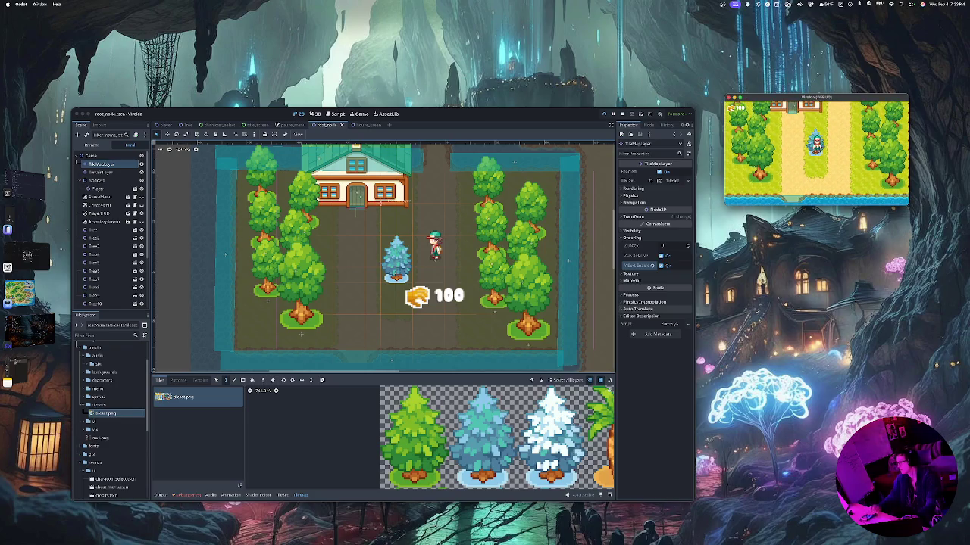
Restart the game, walk the player down to the river, and move the game window top-right
key("super+b")
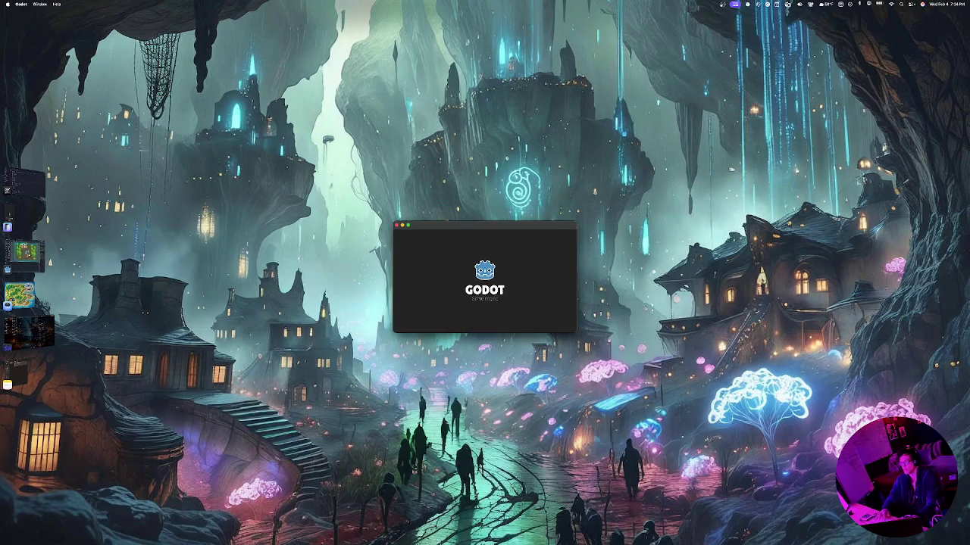
left_click(25, 255)
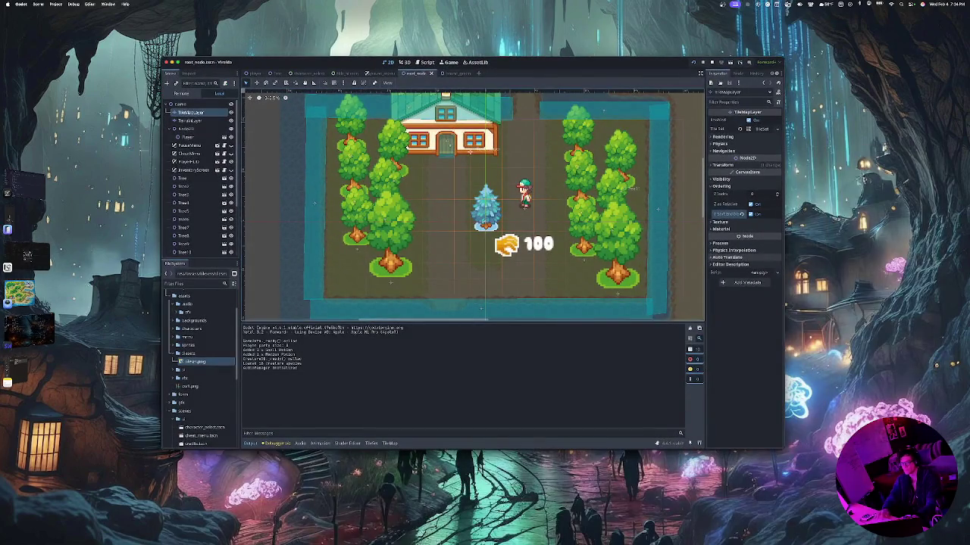
key("ctrl+Up")
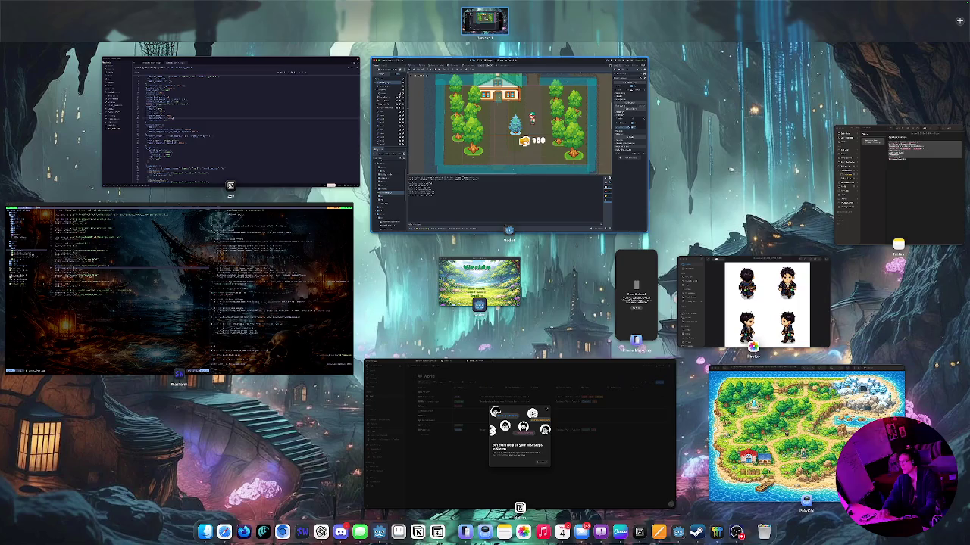
key("ctrl+Up")
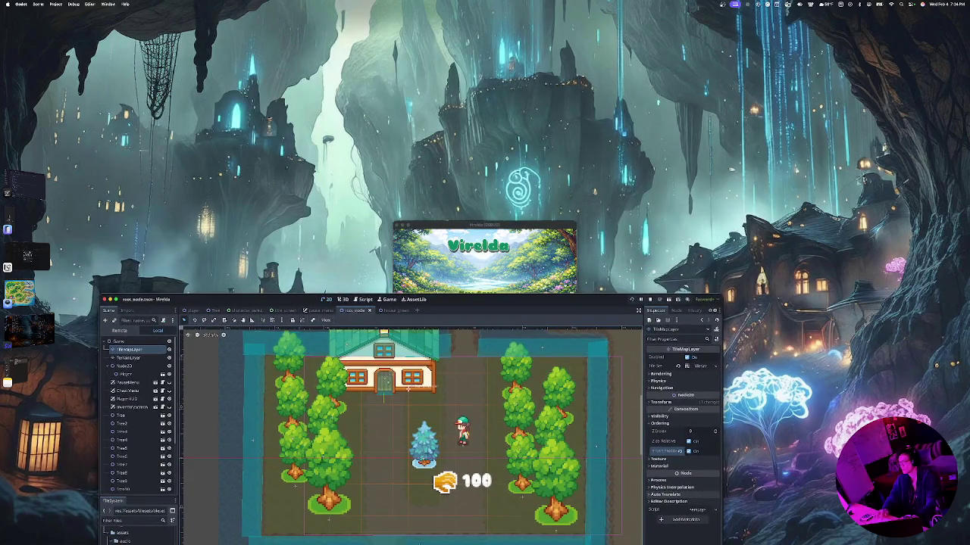
key("Return")
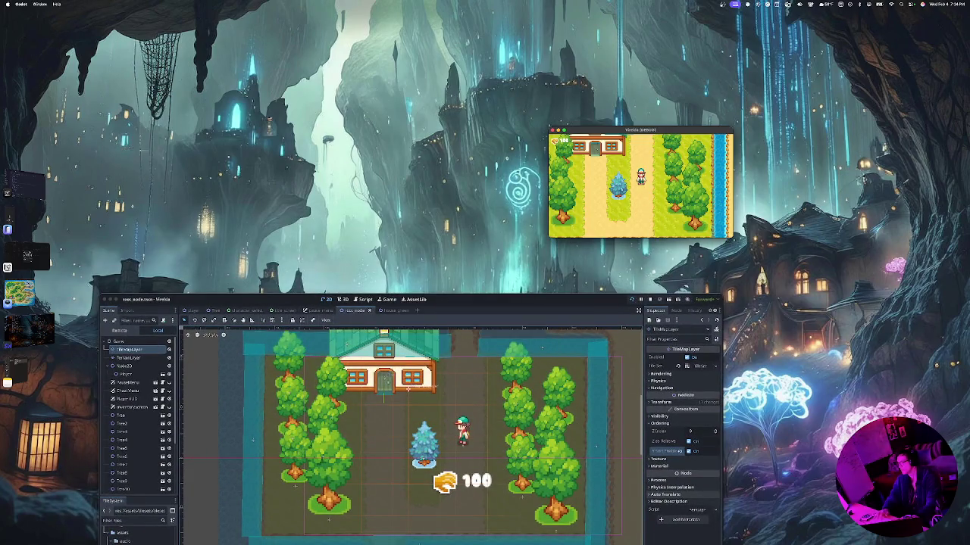
key("Down")
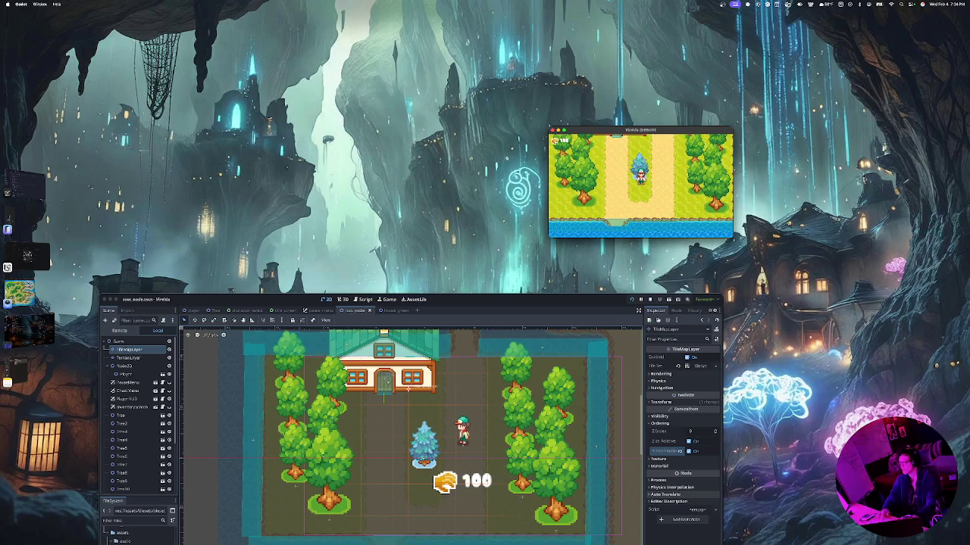
key("ctrl+alt+c")
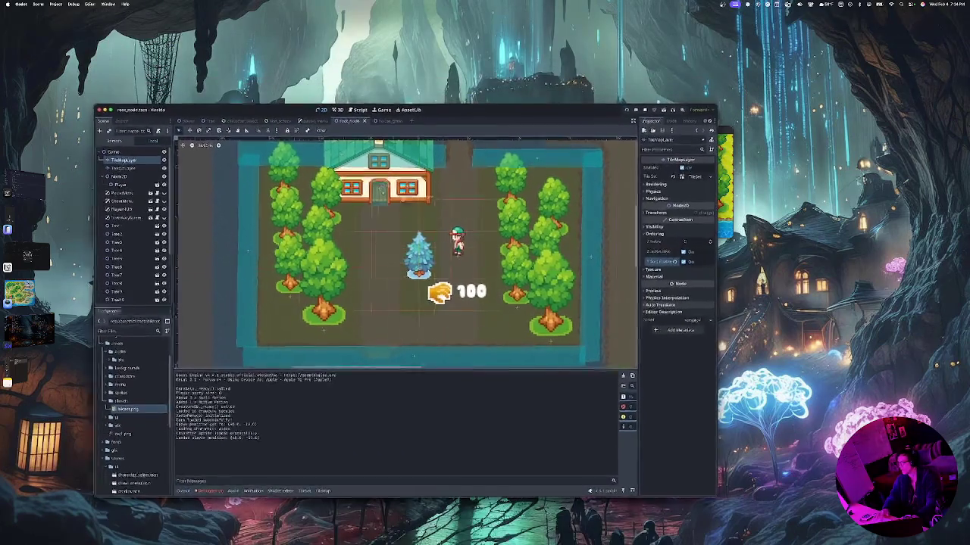
key("ctrl+alt+i")
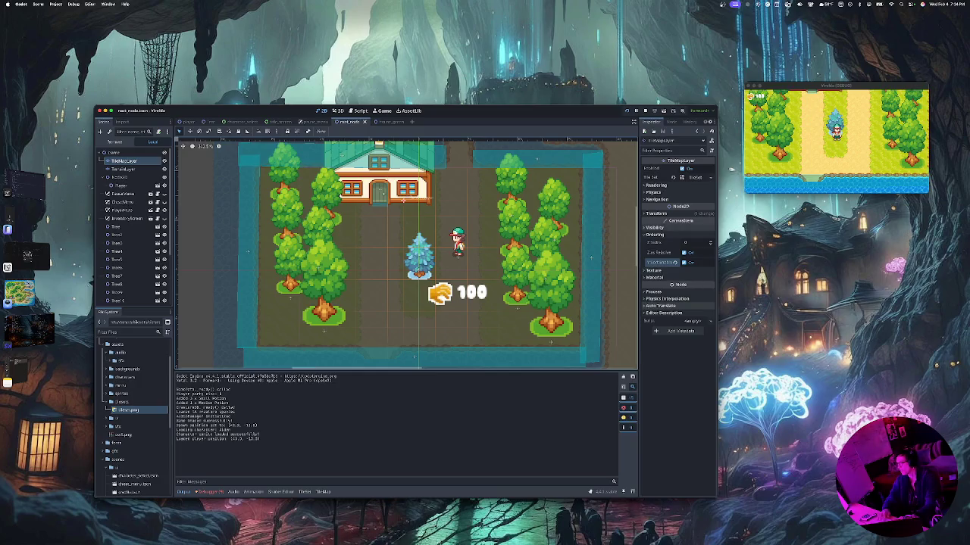
Enter 20 as the TileMapLayer's Z Index
left_click(655, 227)
left_click(655, 227)
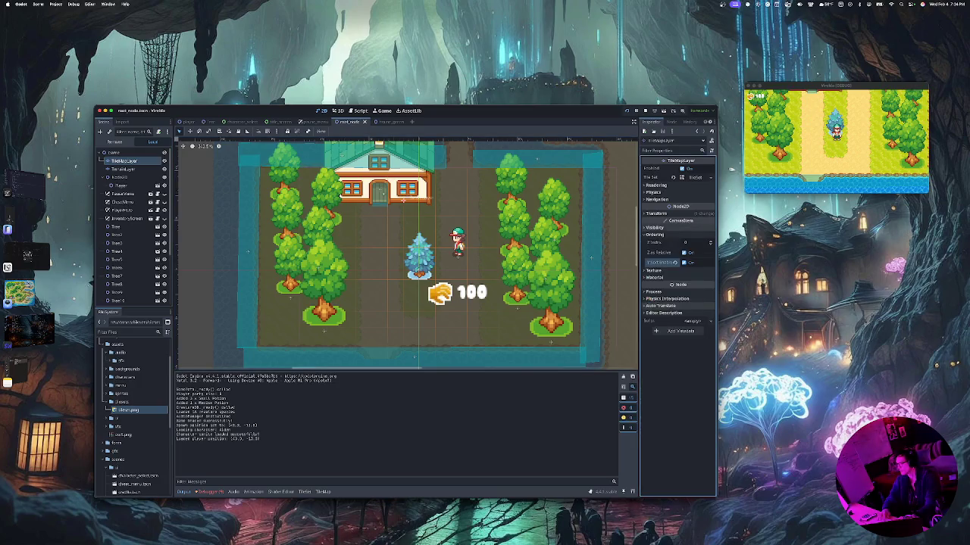
left_click(697, 242)
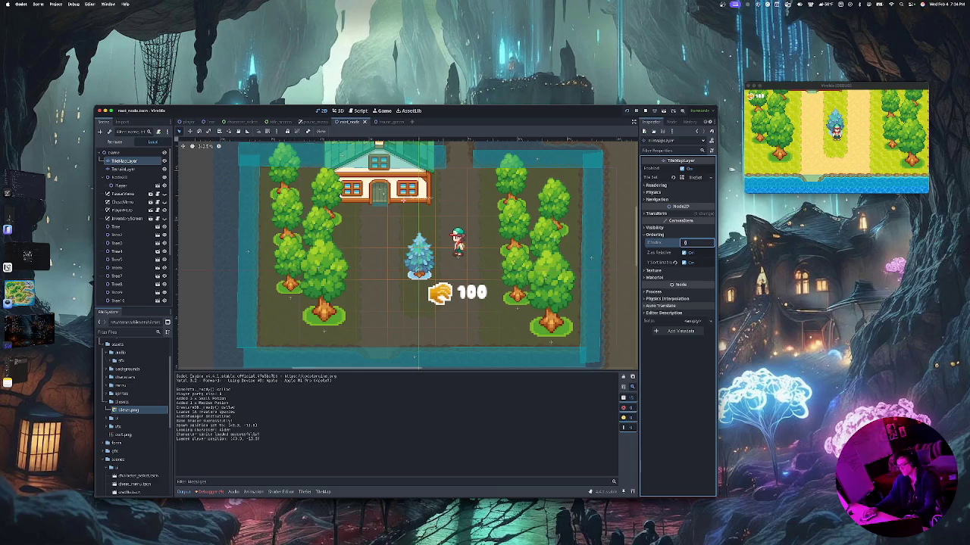
type("20")
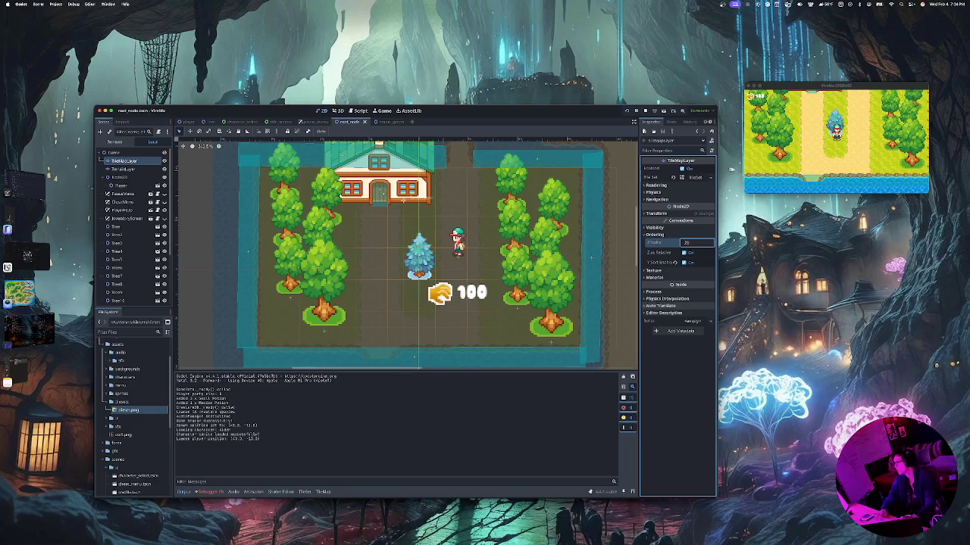
Walk the player up and down in the running game, then commit the Z Index of 20
key("super+b")
key("Up")
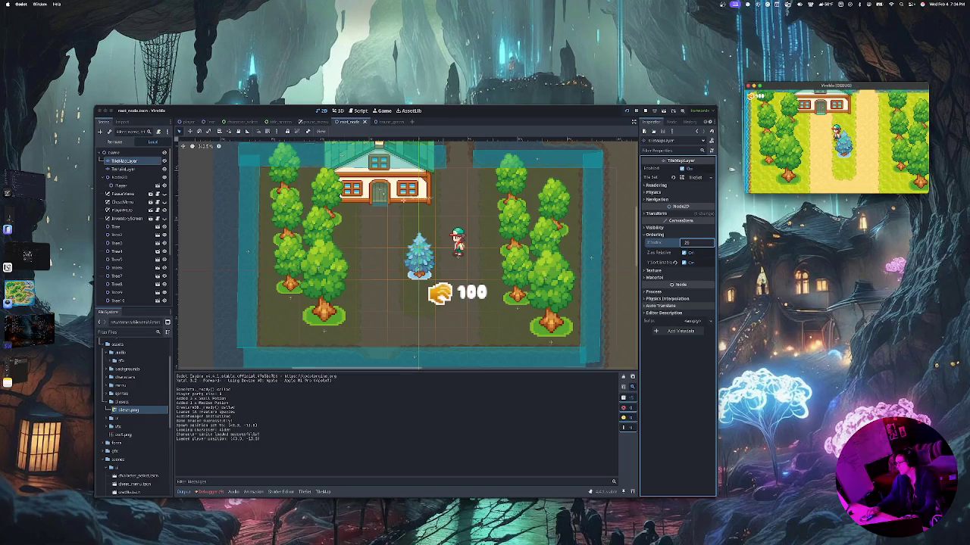
key("Down")
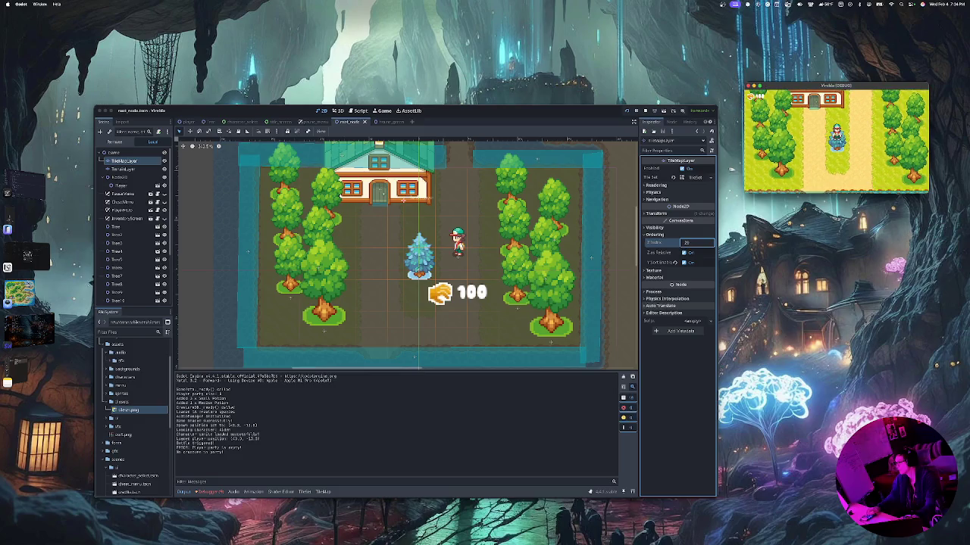
key("Down")
key("Up")
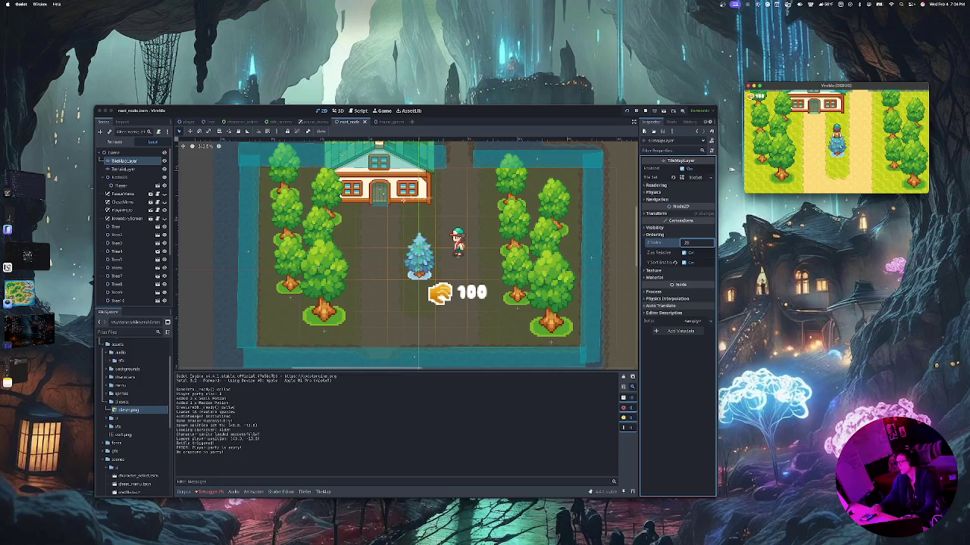
key("super+Tab")
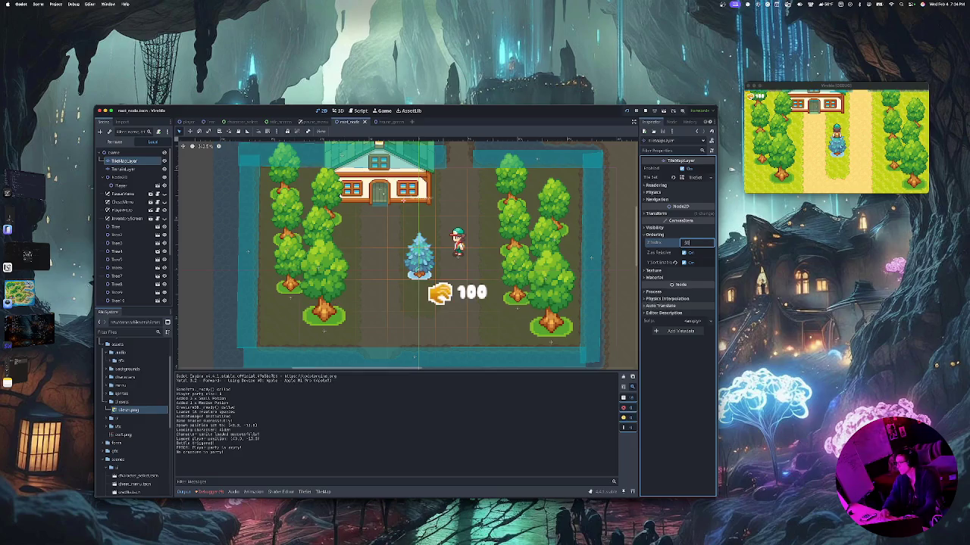
key("Return")
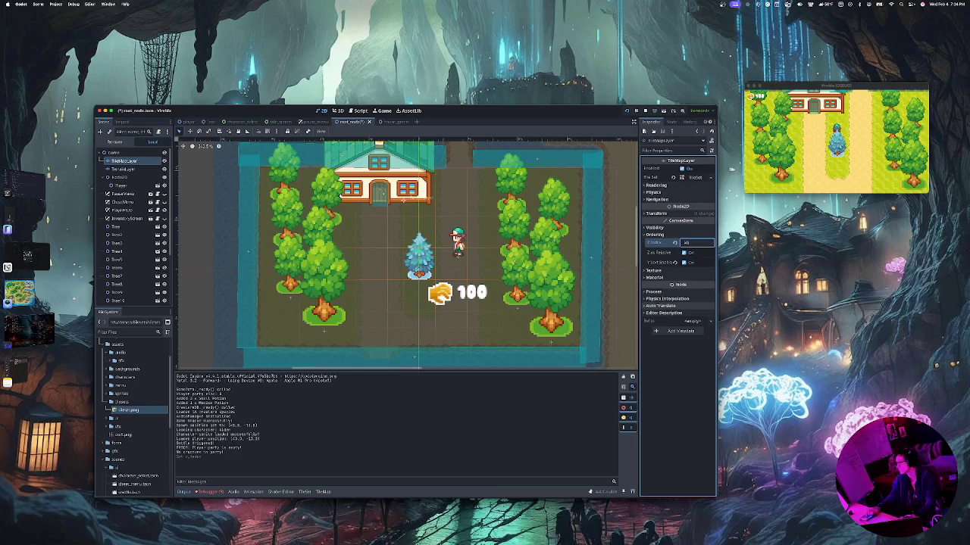
Walk the player south toward the water, then up past the blue tree into the house door
key("F11")
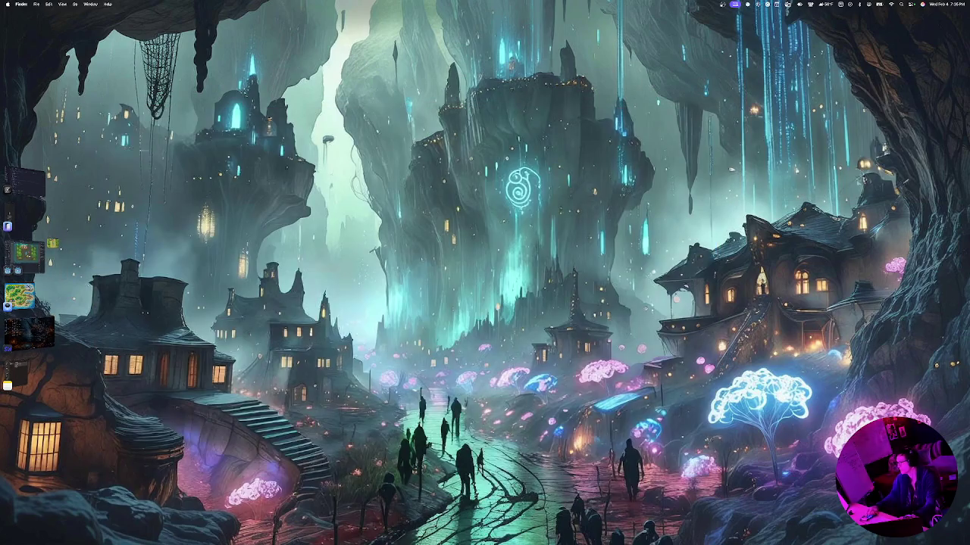
left_click(26, 254)
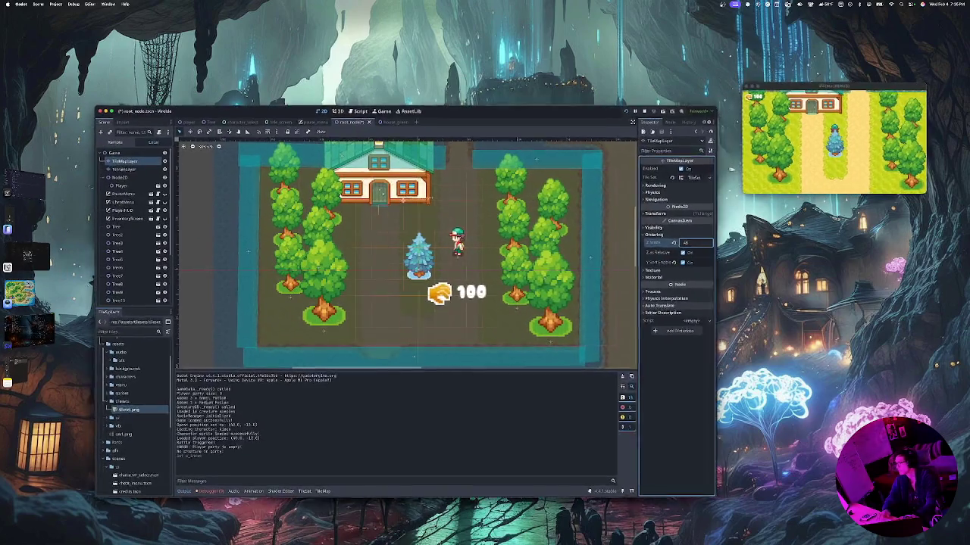
key("Down")
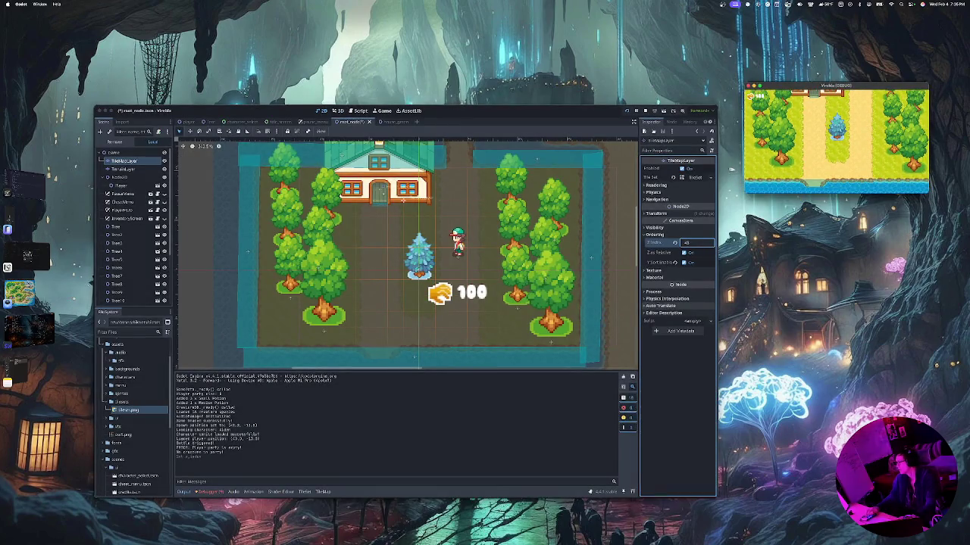
key("Down")
key("Down")
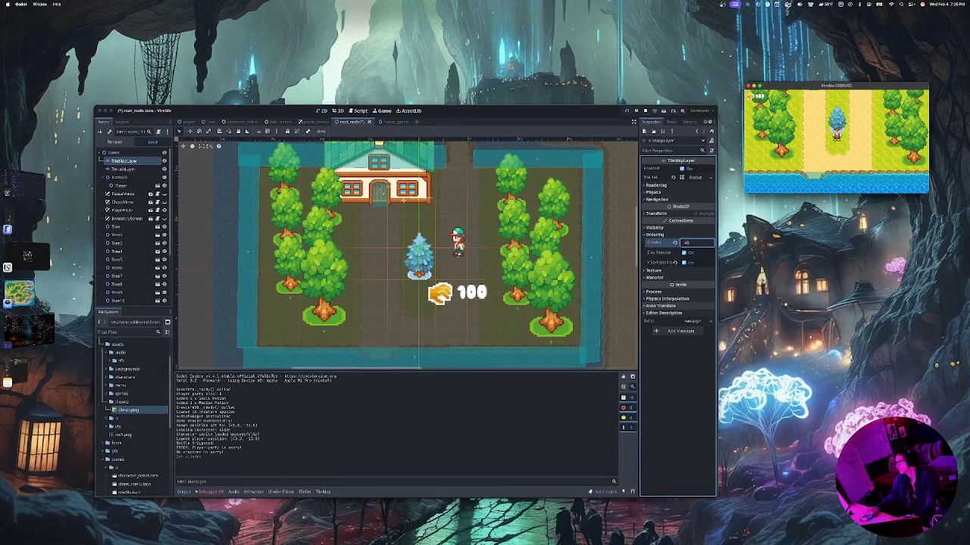
key("Up")
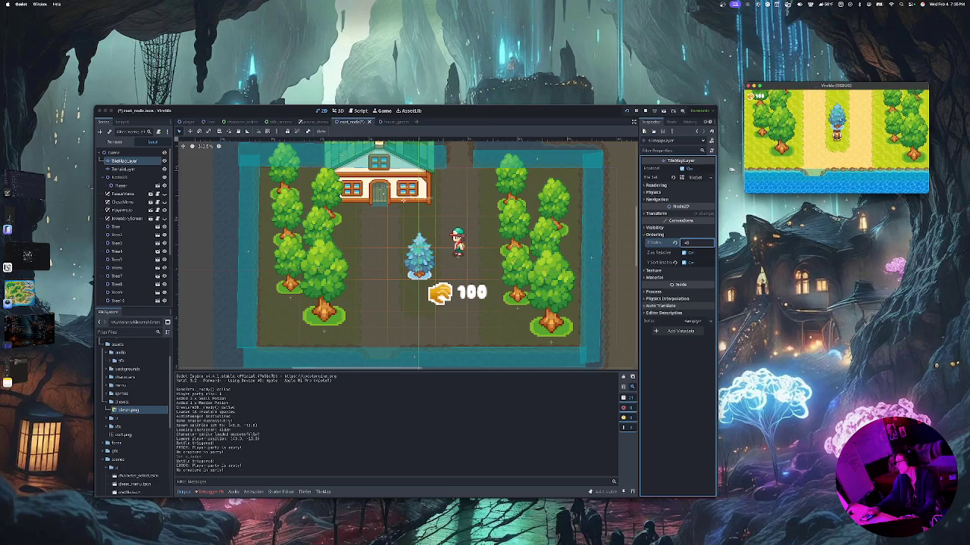
key("Up")
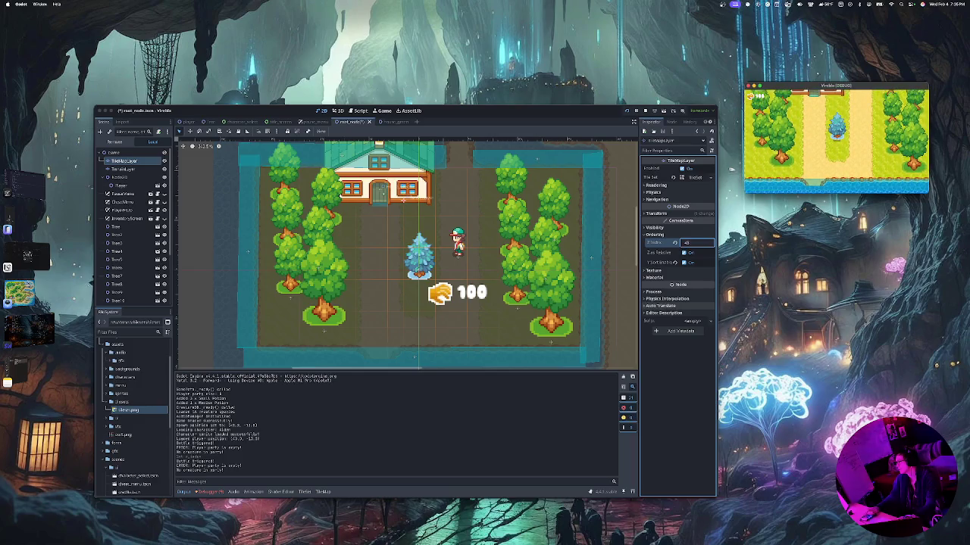
key("Up")
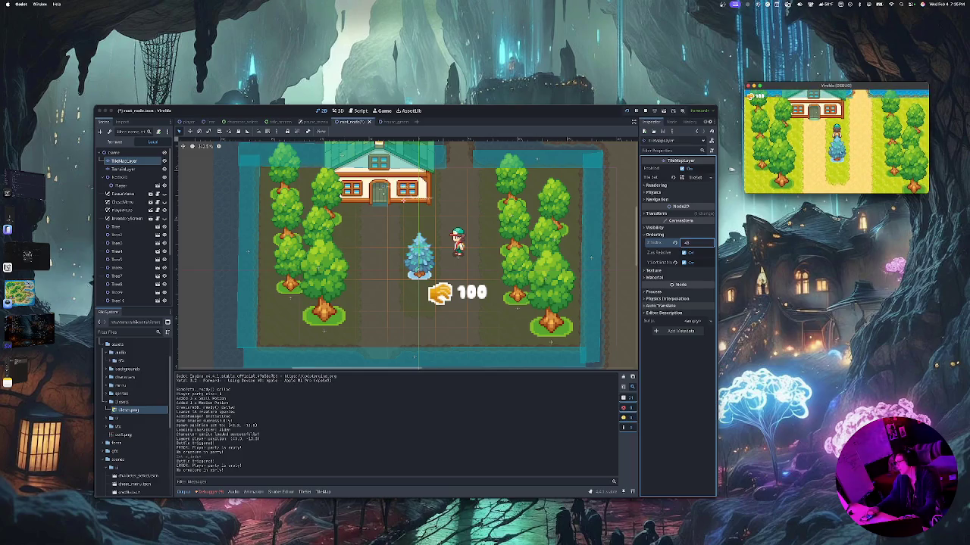
key("Up")
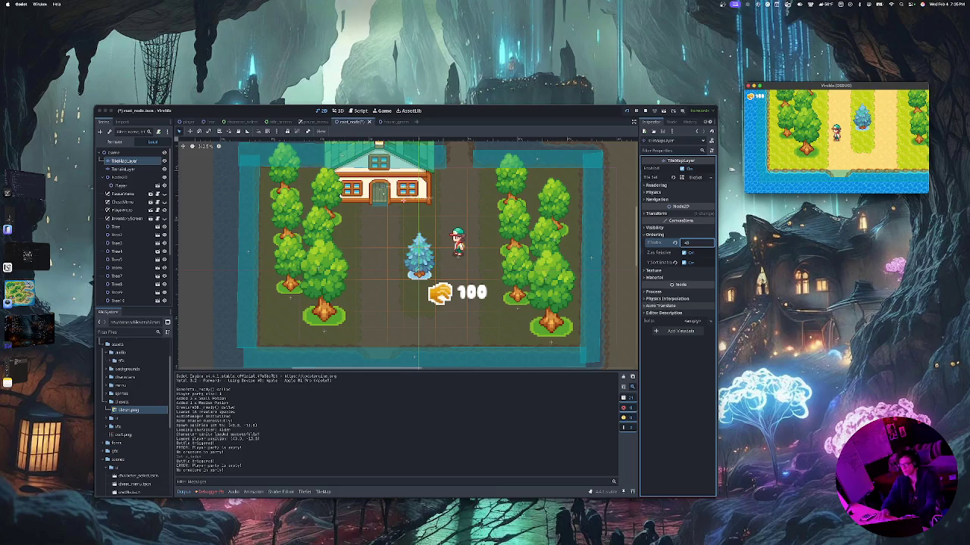
Search 'col' in Create New Node and add a CollisionShape2D node to the scene
right_click(124, 161)
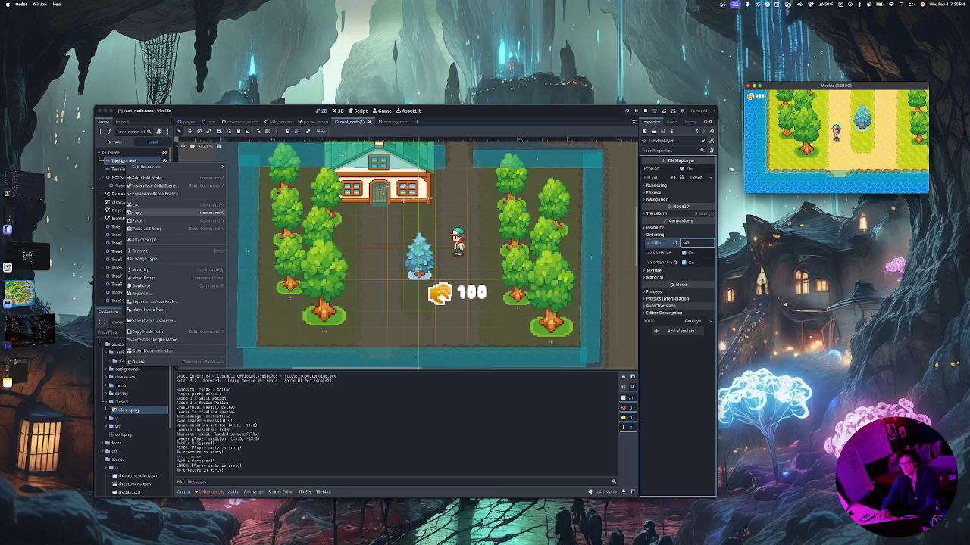
left_click(140, 204)
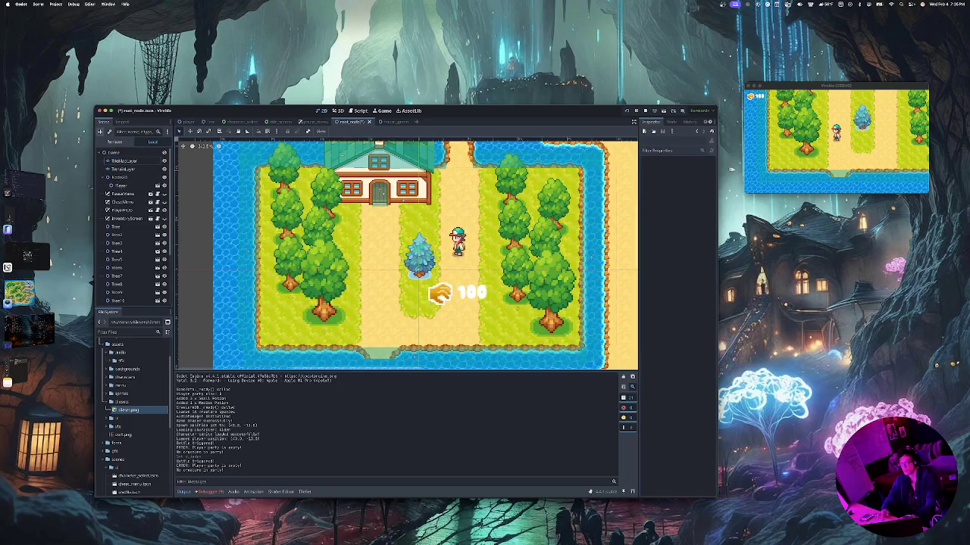
left_click(99, 131)
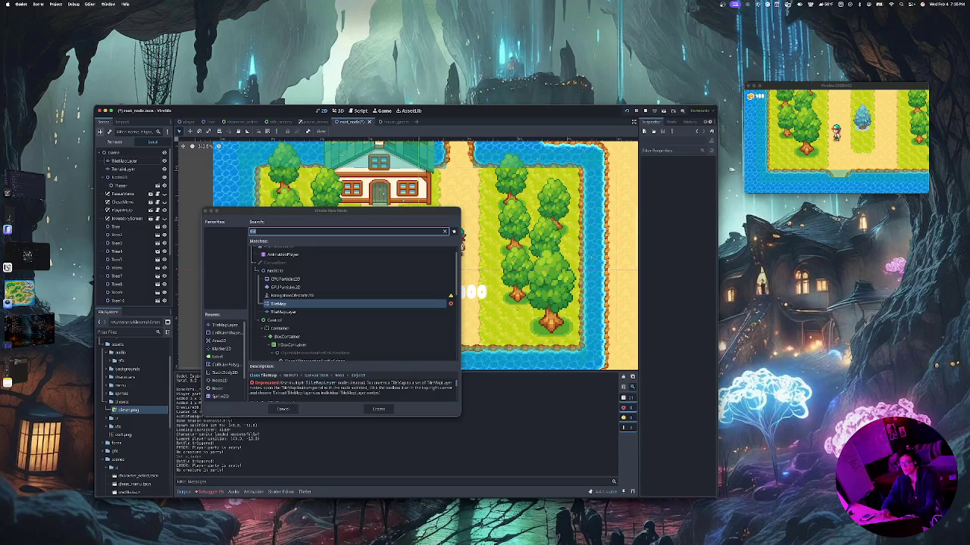
type("coll")
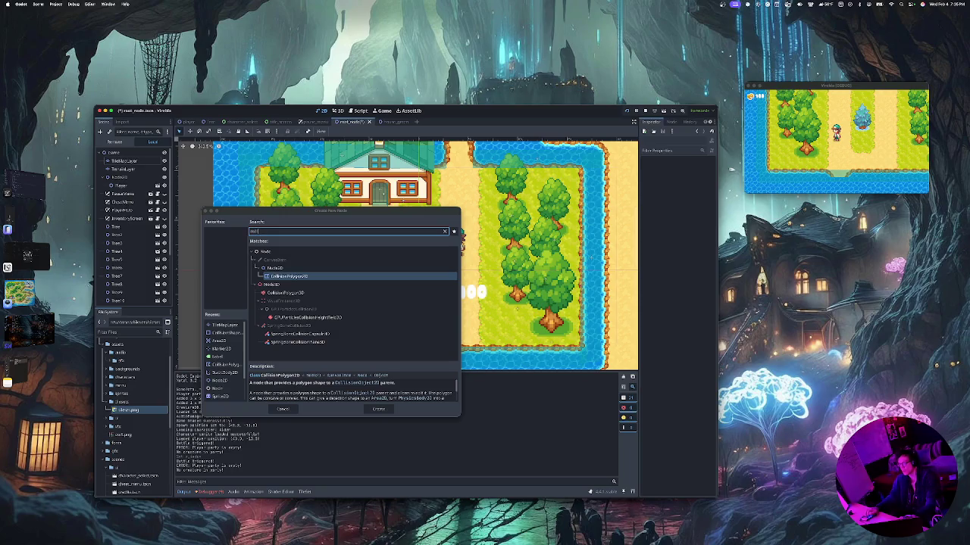
key("BackSpace")
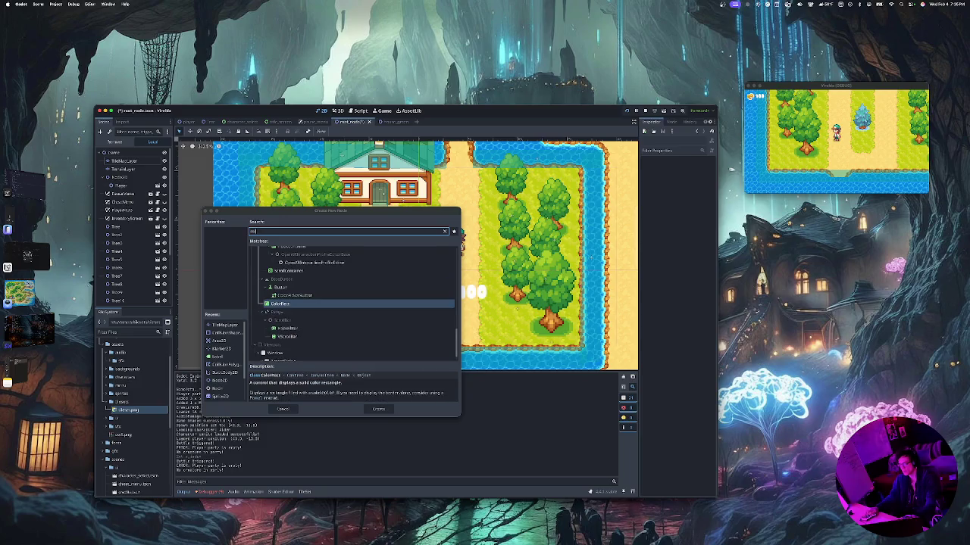
key("Return")
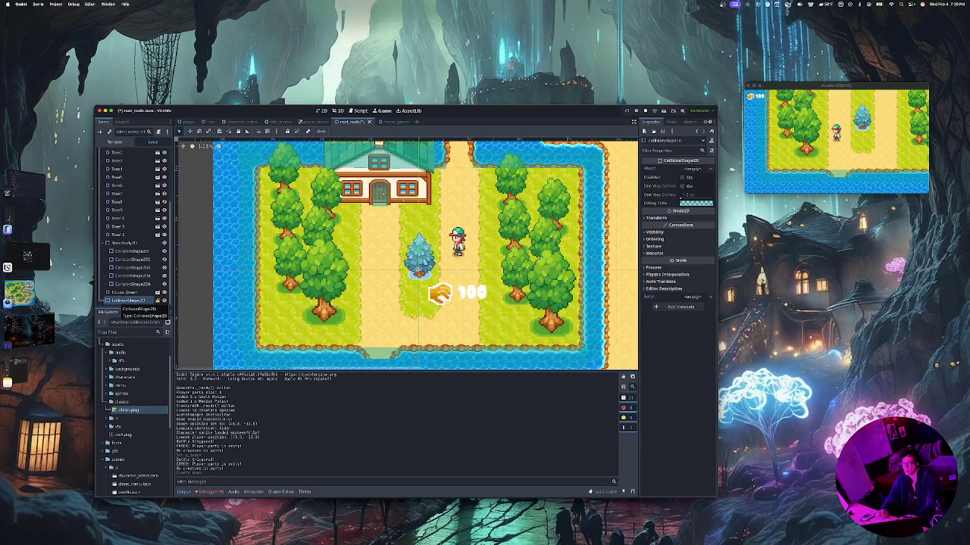
scroll(125, 301, "up", 10)
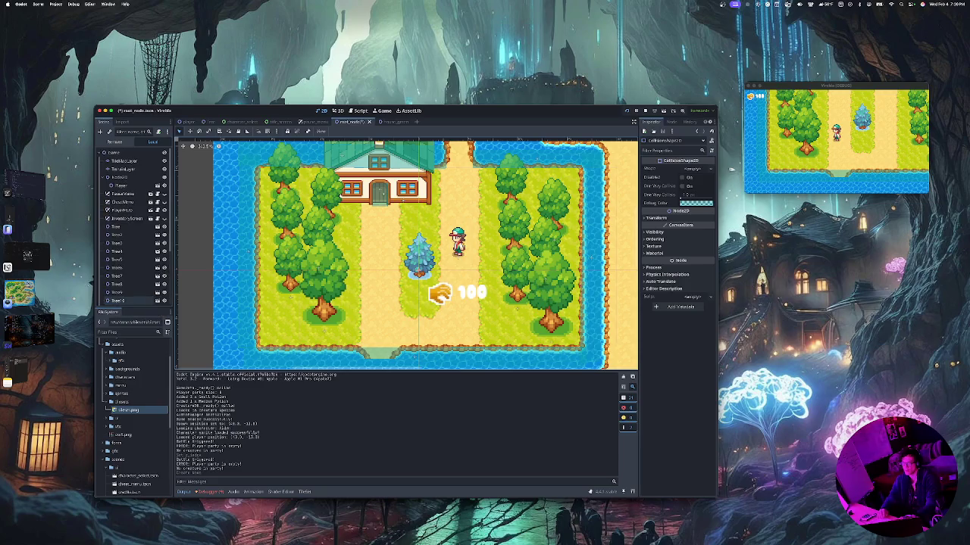
Drag the CollisionShape2D node onto TileMapLayer in the Scene dock
left_click_drag(125, 300, 121, 161)
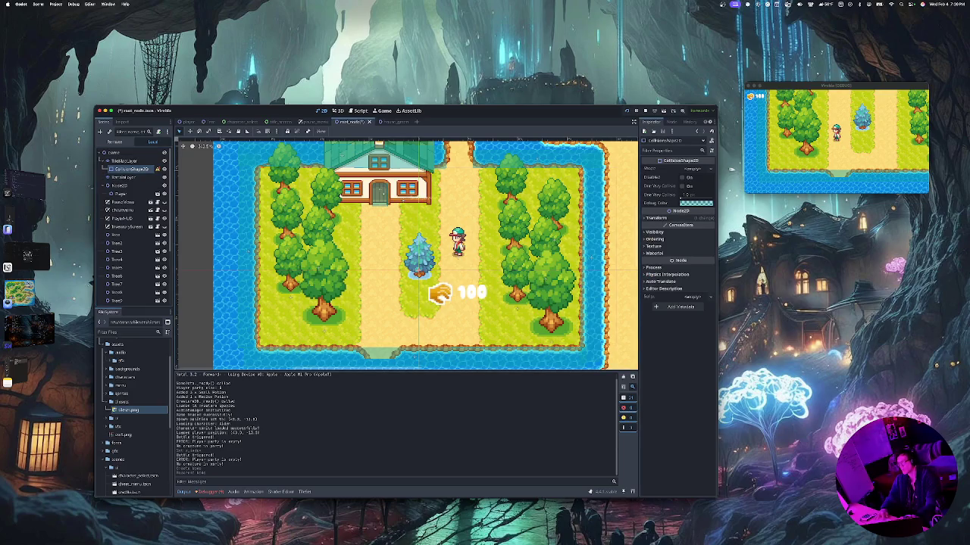
mouse_move(157, 169)
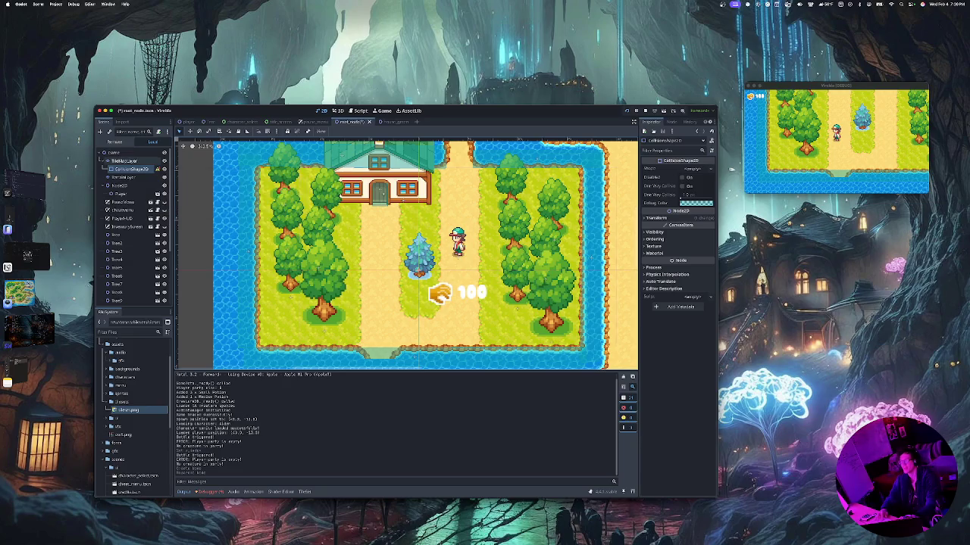
Add a Node2D as a child of TileMapLayer
left_click(124, 161)
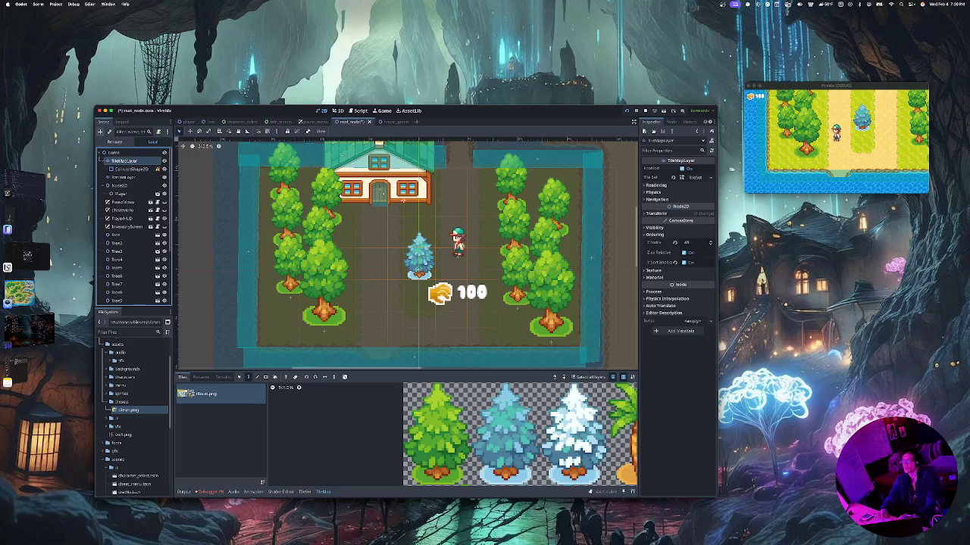
left_click(100, 132)
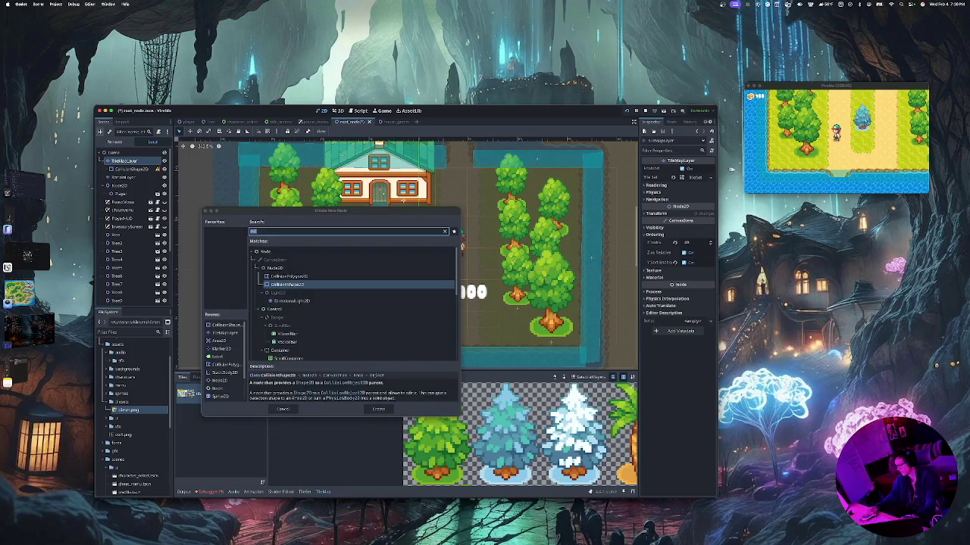
type("node")
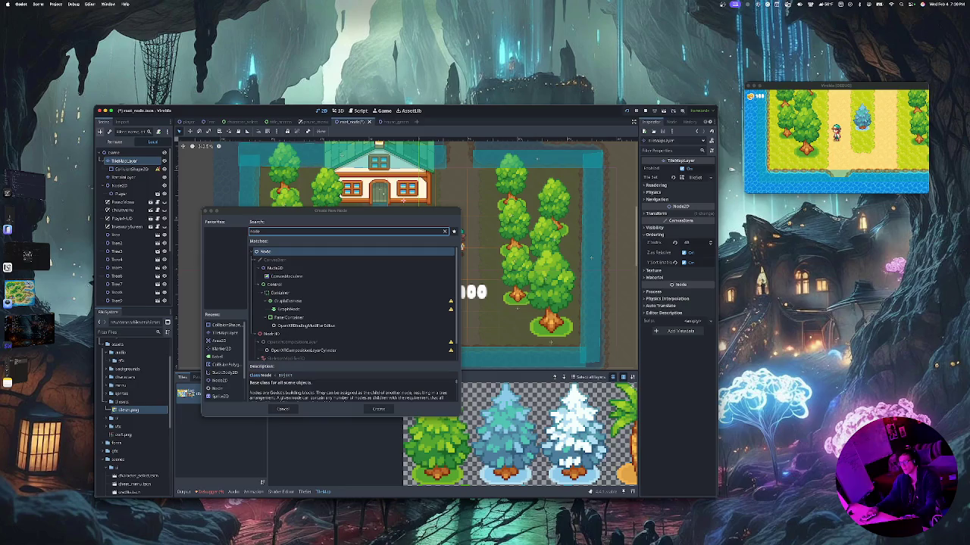
key("Return")
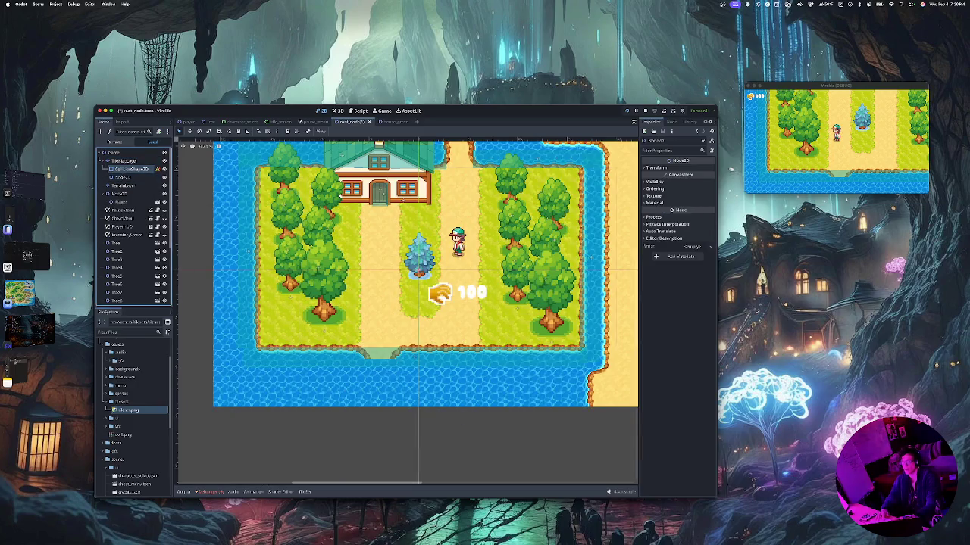
Nest the CollisionShape2D under the new Node2D
left_click_drag(132, 169, 135, 178)
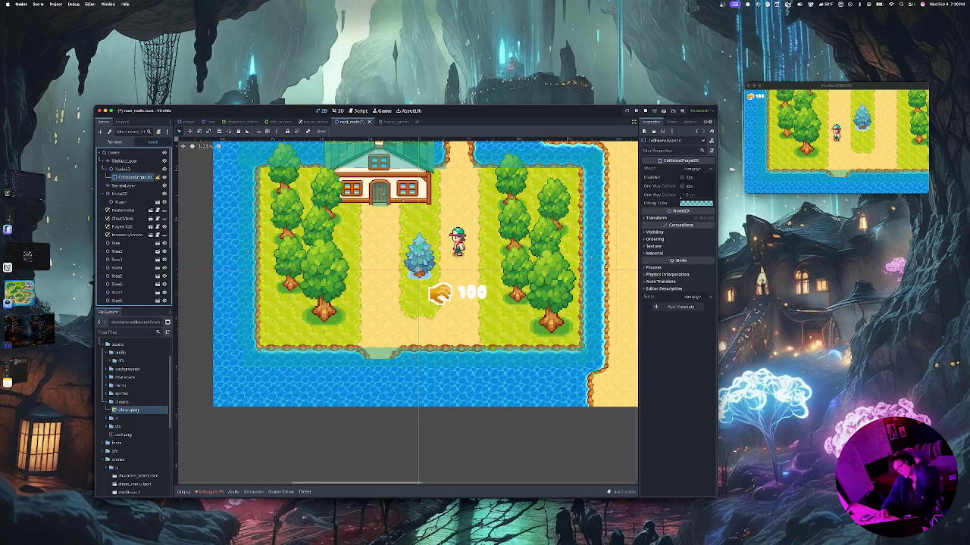
mouse_move(158, 178)
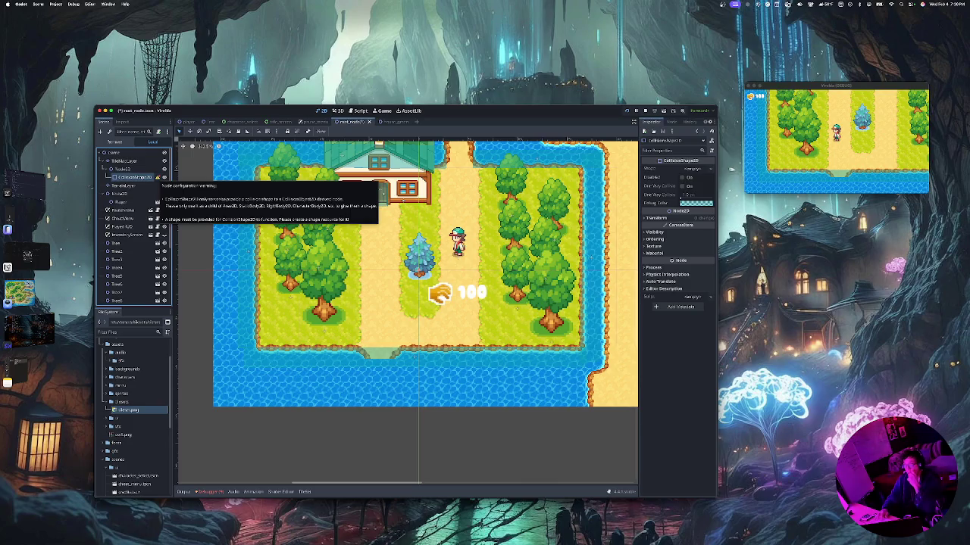
left_click(121, 160)
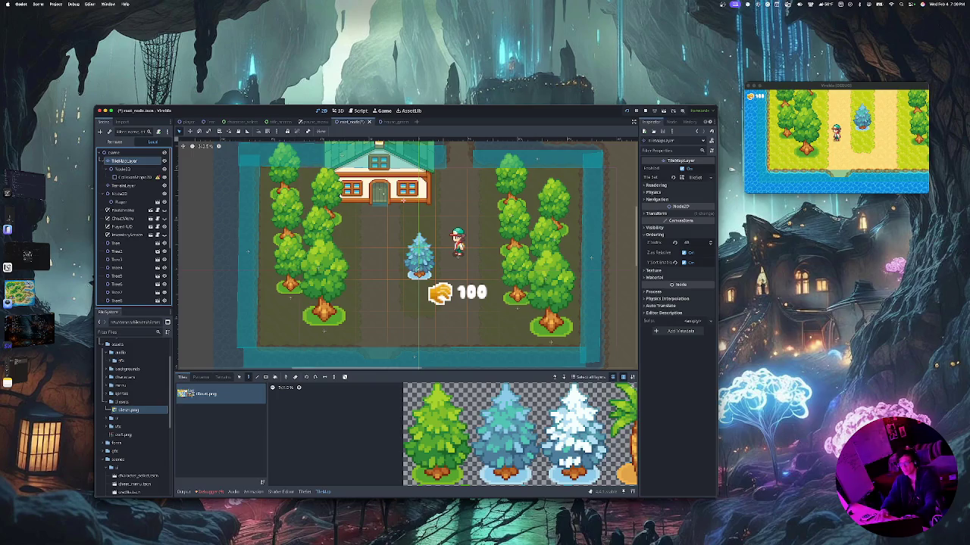
Create a StaticBody2D node using the 'stat' search
left_click(99, 131)
type("stat")
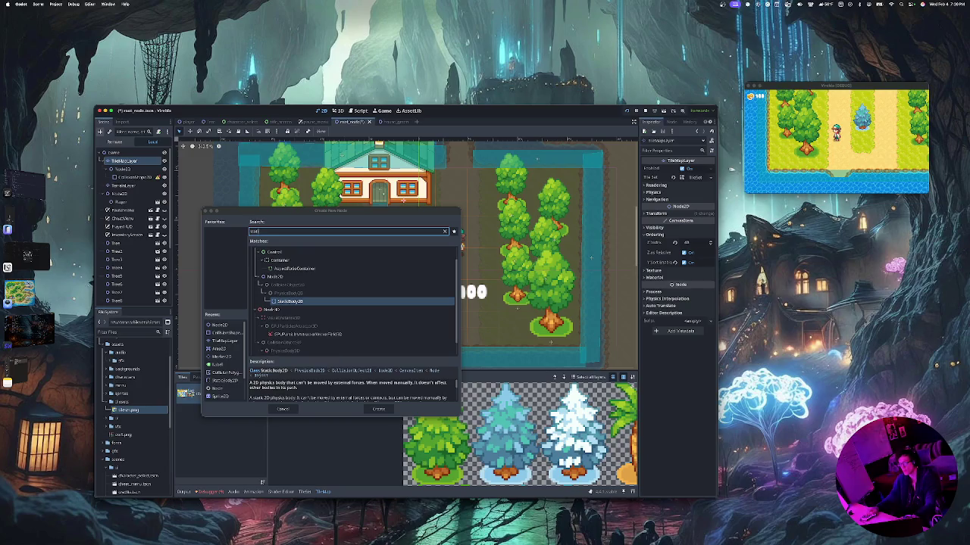
key("Return")
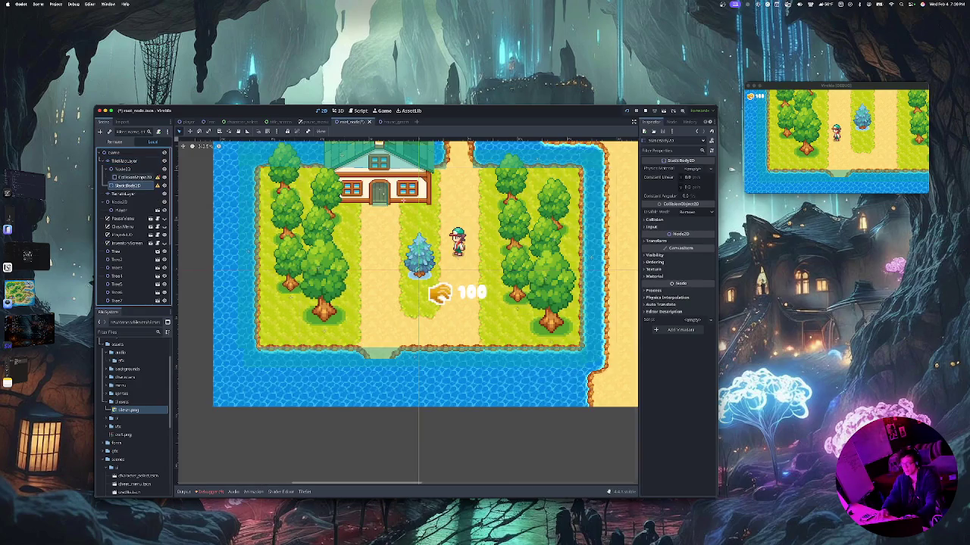
Move CollisionShape2D under the StaticBody2D and check the resulting hierarchy
left_click_drag(130, 177, 130, 185)
left_click(125, 168)
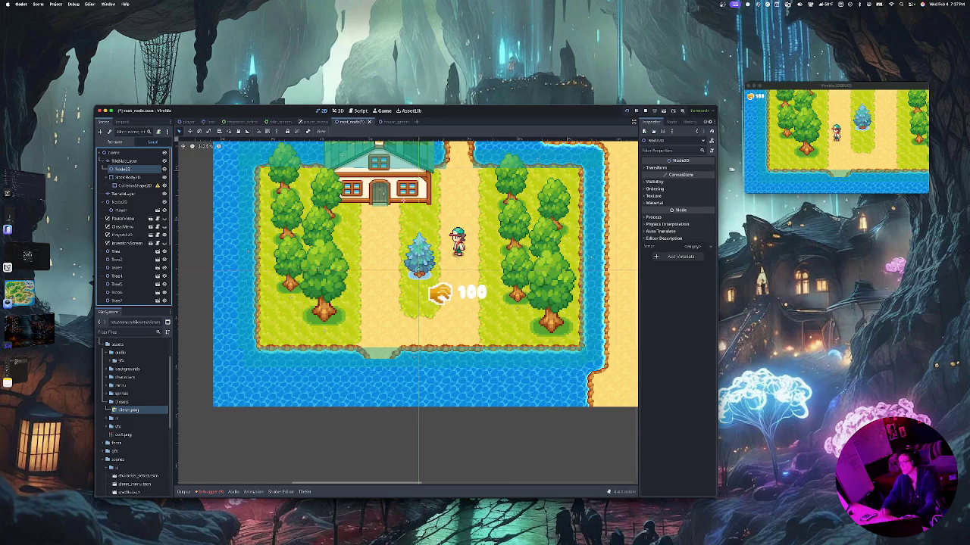
left_click(128, 176)
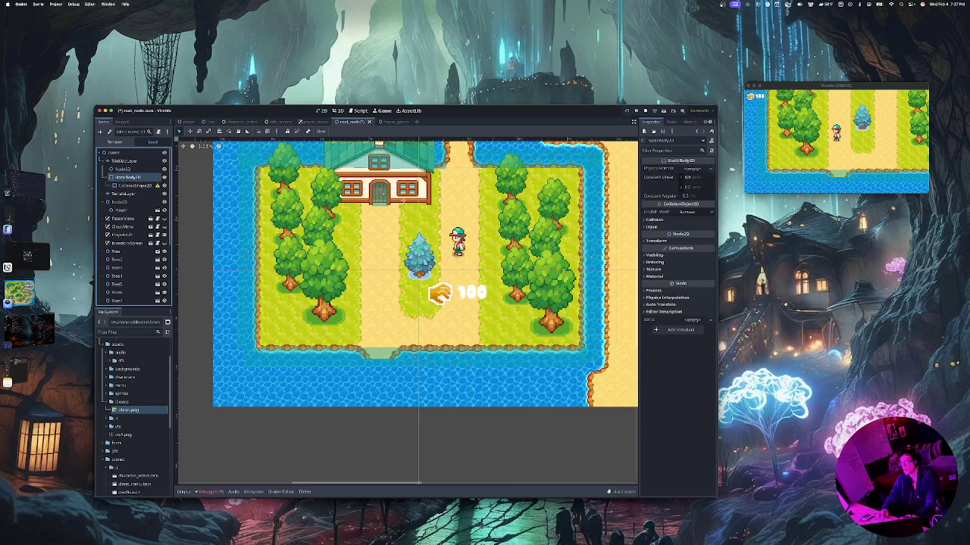
left_click(123, 168)
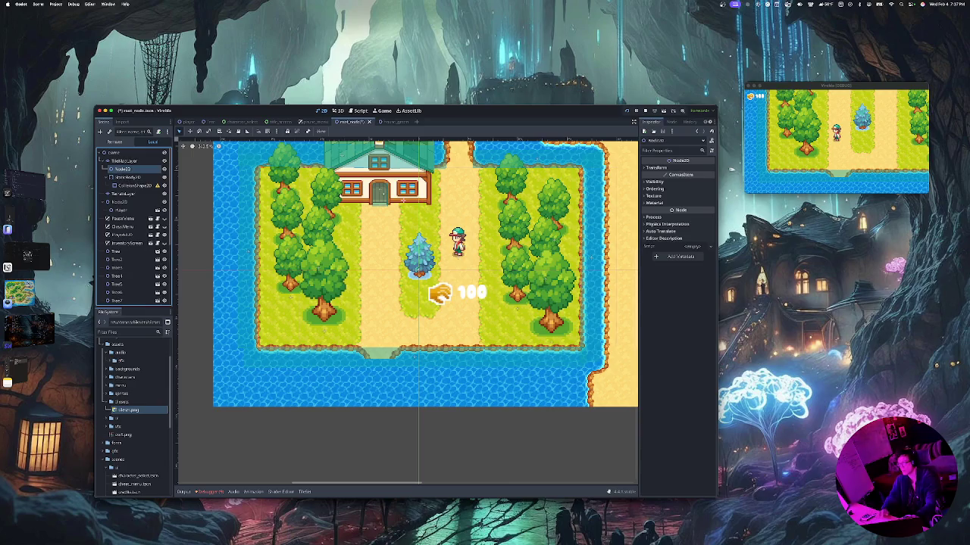
Delete the intermediate Node2D from the Scene dock and confirm the deletion
right_click(127, 169)
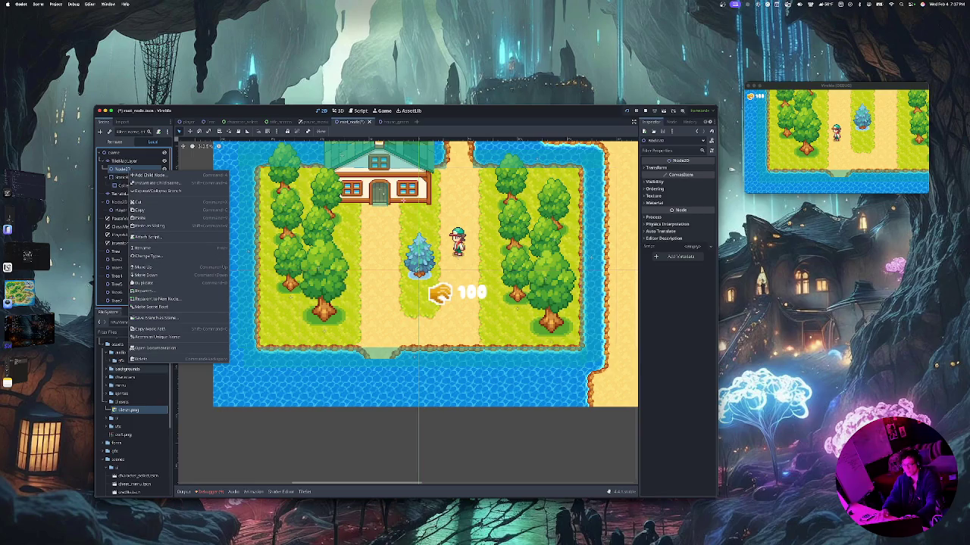
left_click(141, 359)
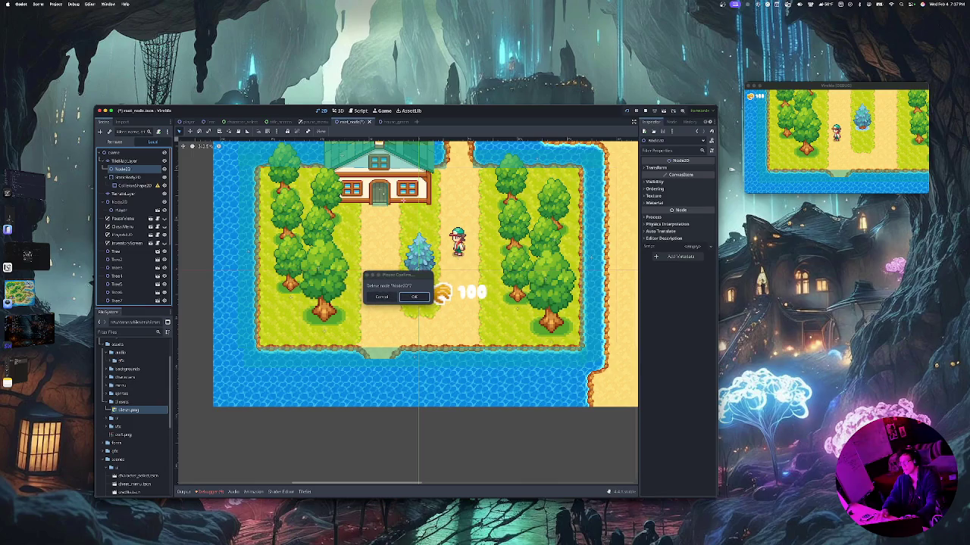
key("Return")
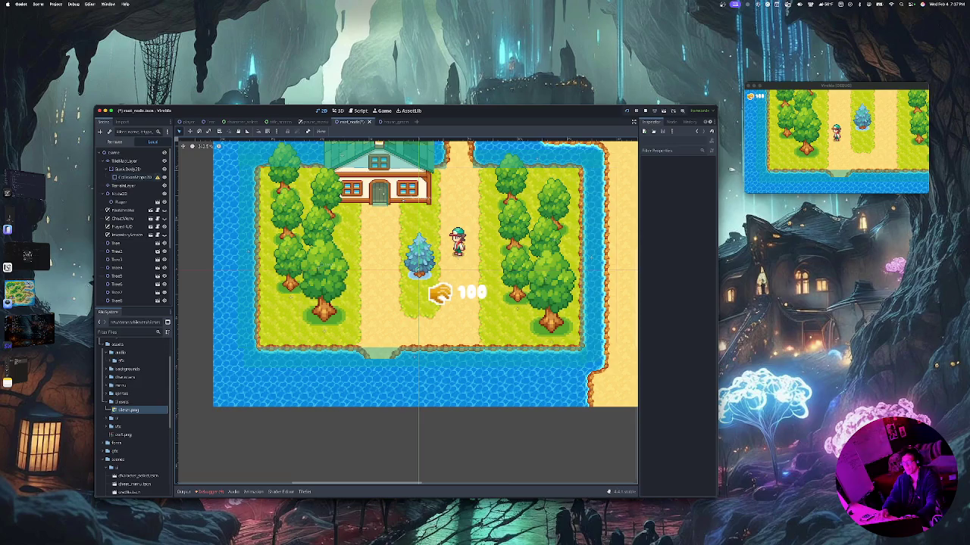
Assign a new RectangleShape2D to the CollisionShape2D's Shape property
mouse_move(157, 177)
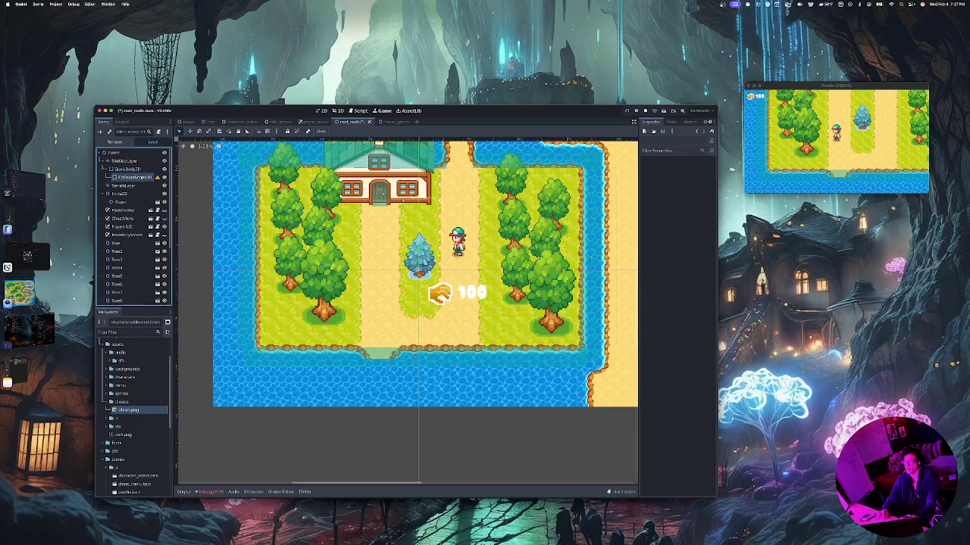
left_click(135, 177)
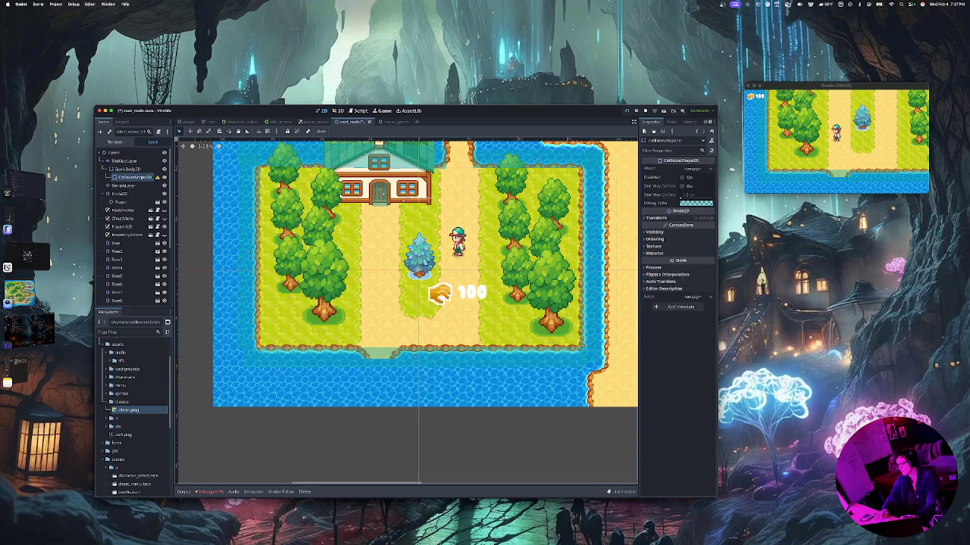
left_click(691, 168)
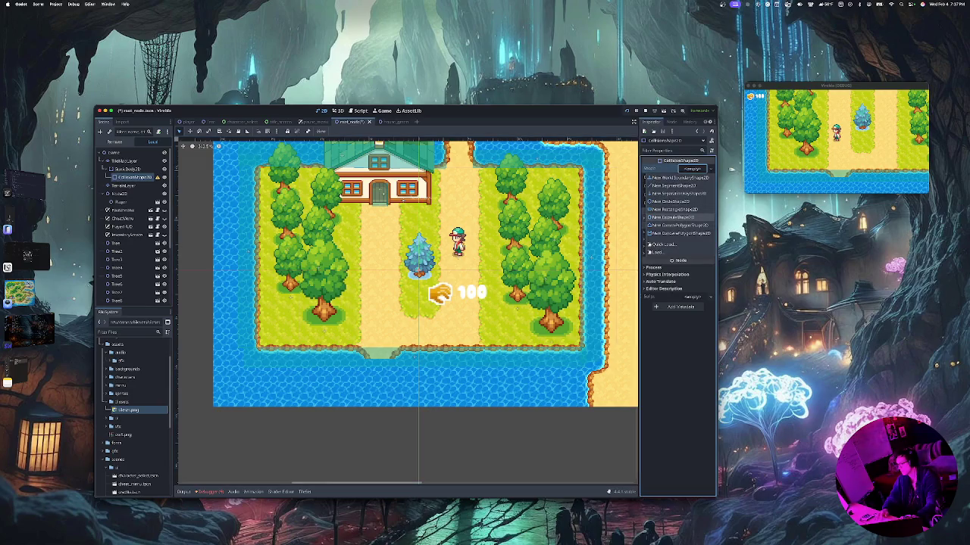
left_click(677, 218)
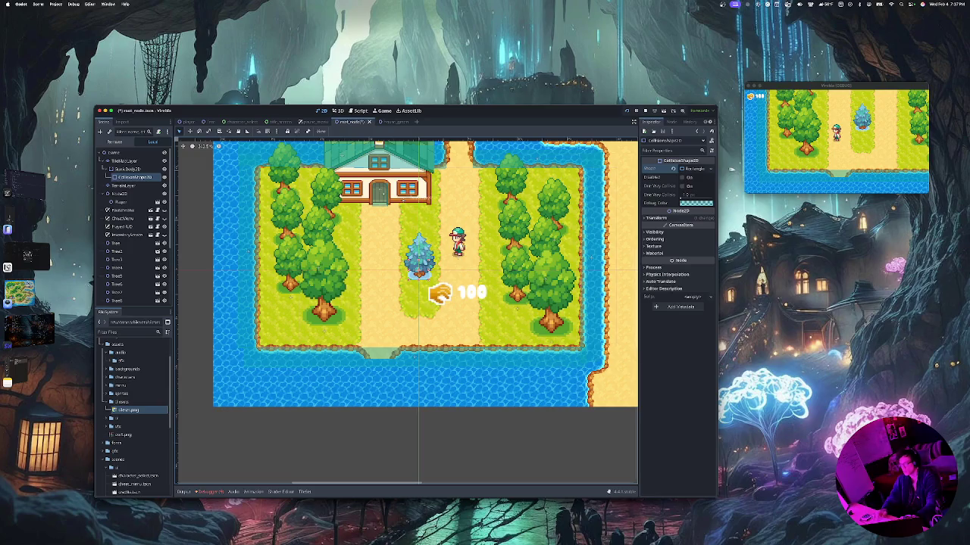
scroll(421, 310, "up", 3)
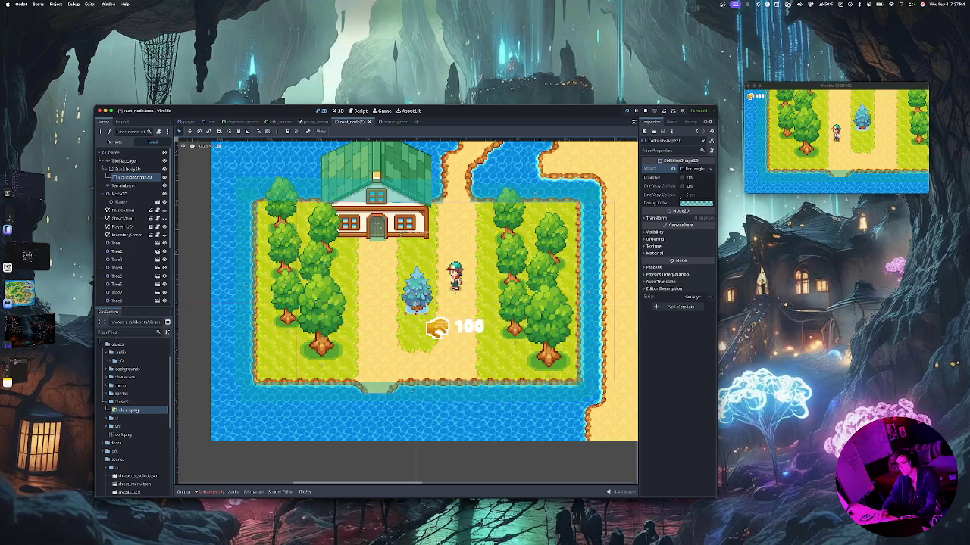
Shrink the tree's collision rectangle by dragging its handle, comparing against the terrain layer
left_click(693, 168)
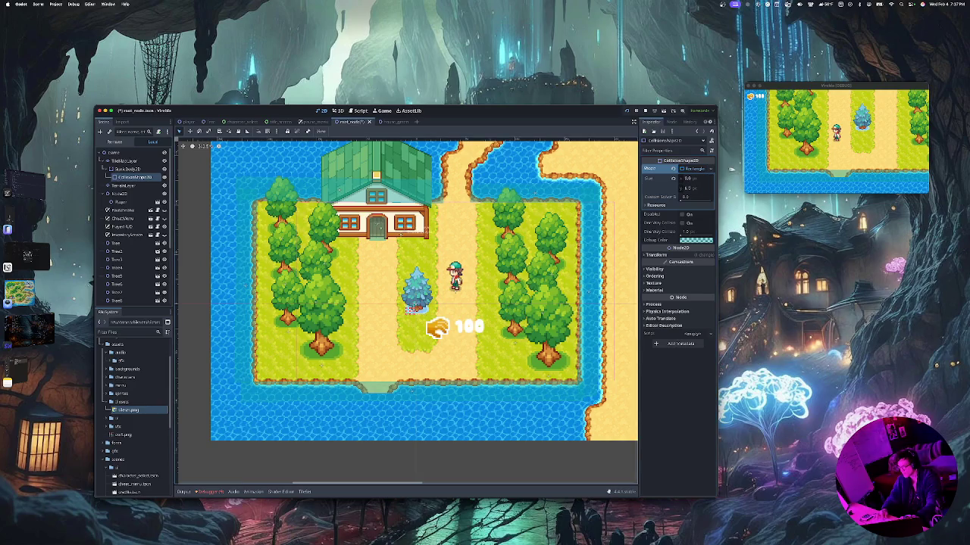
left_click(415, 305)
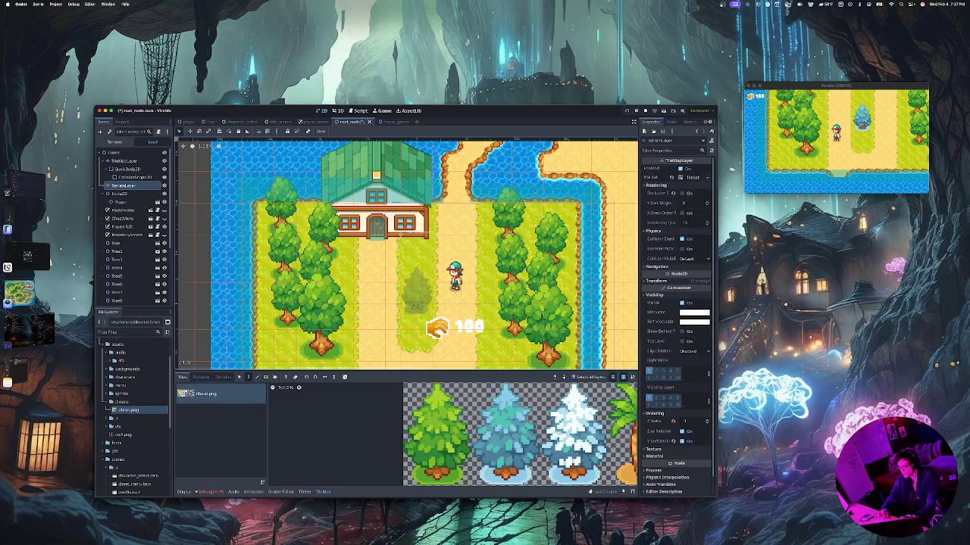
key("Up")
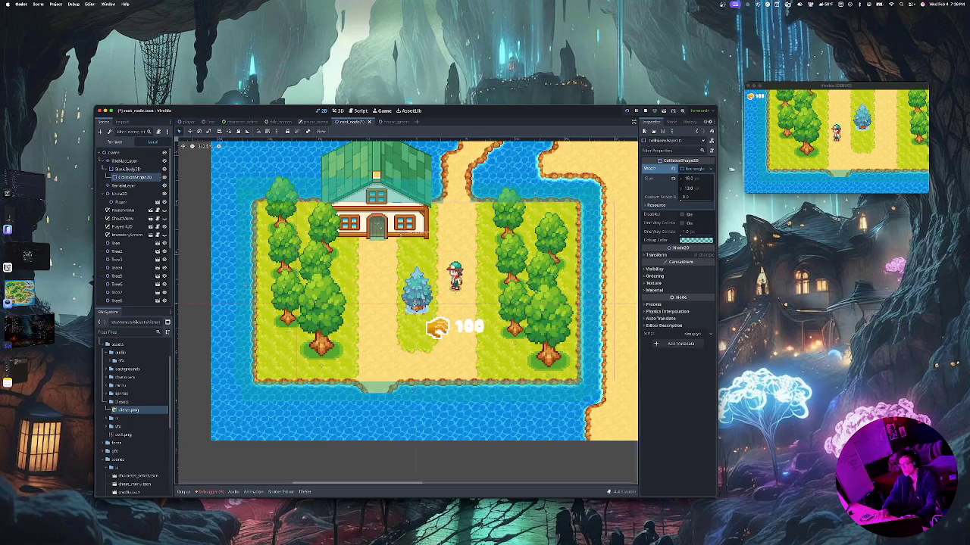
key("Down")
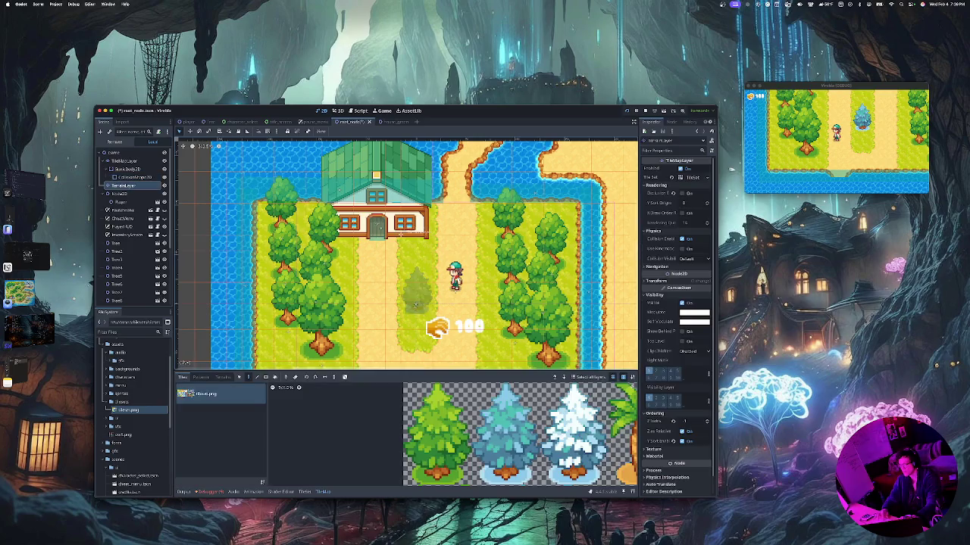
key("Up")
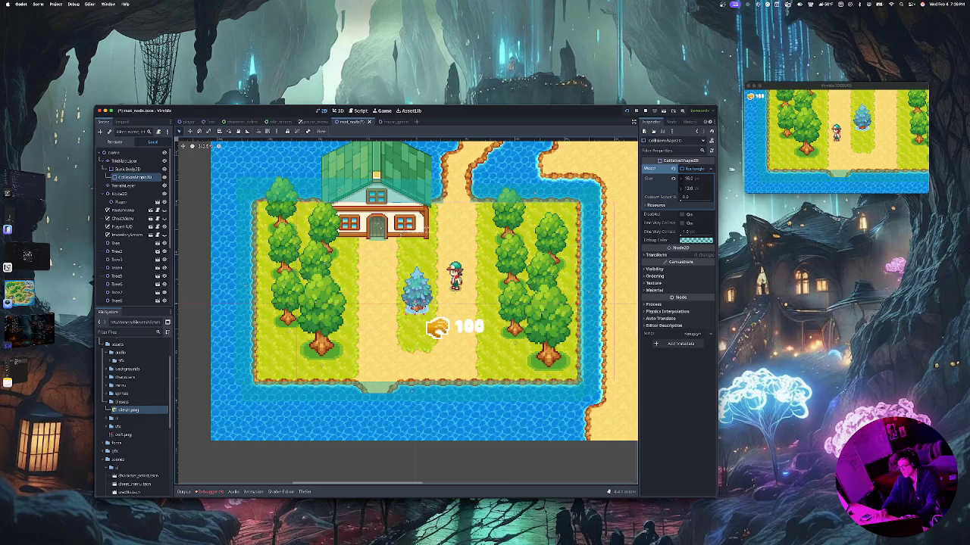
left_click_drag(424, 311, 413, 320)
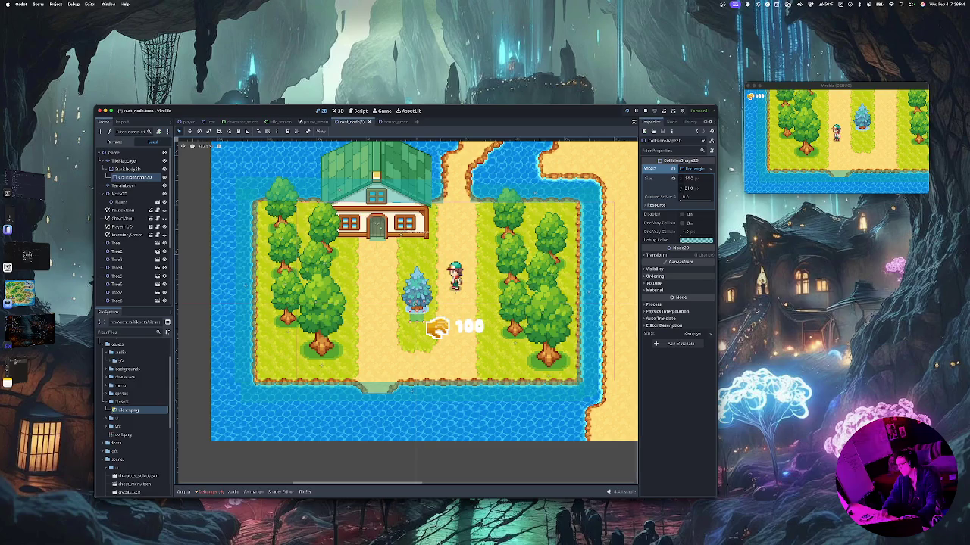
Expand the Ordering section and select the Z Index field
left_click(653, 283)
left_click(654, 276)
left_click(697, 284)
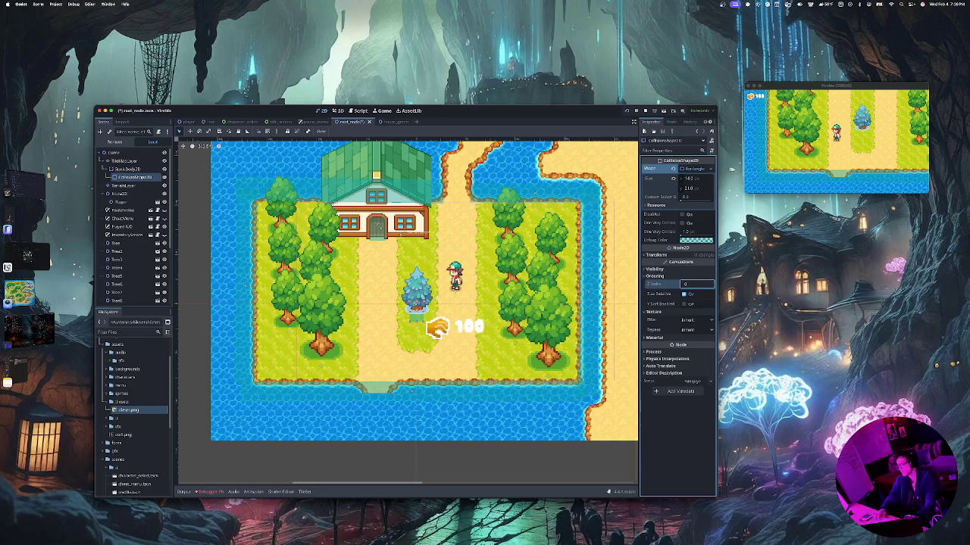
Toggle Z as Relative off and back on, leaving relative ordering enabled
left_click(686, 303)
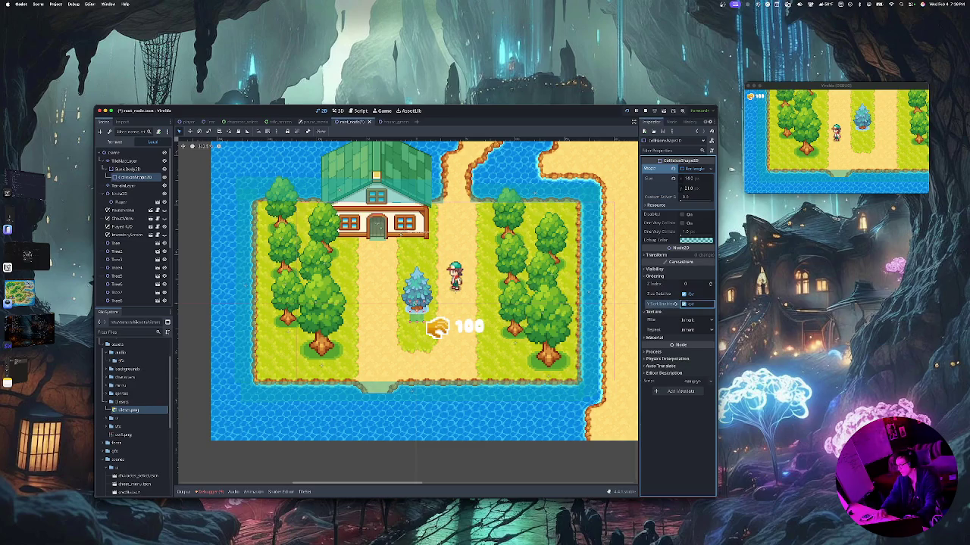
left_click(696, 284)
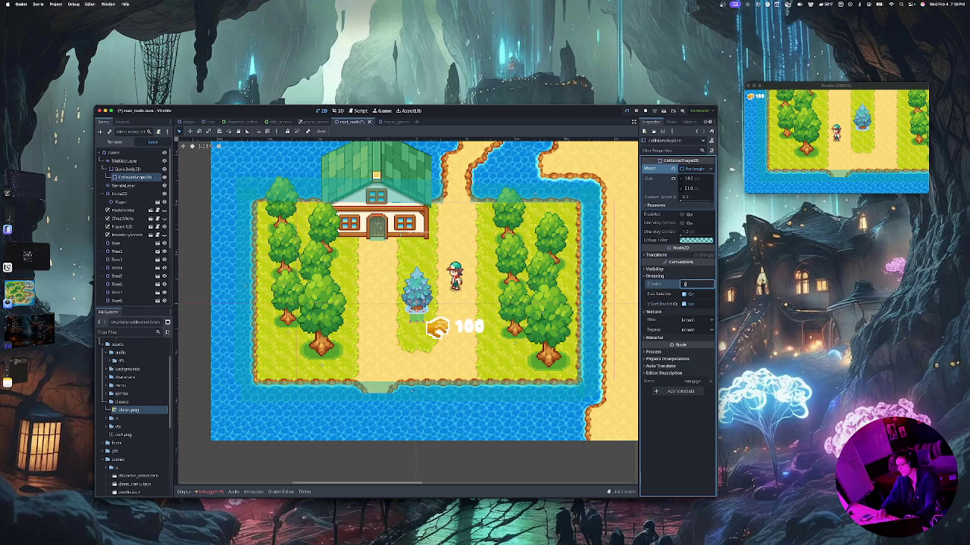
left_click(684, 294)
left_click(684, 294)
Set the CollisionShape2D's Z Index to 15
left_click(695, 284)
key("super+a")
type("14")
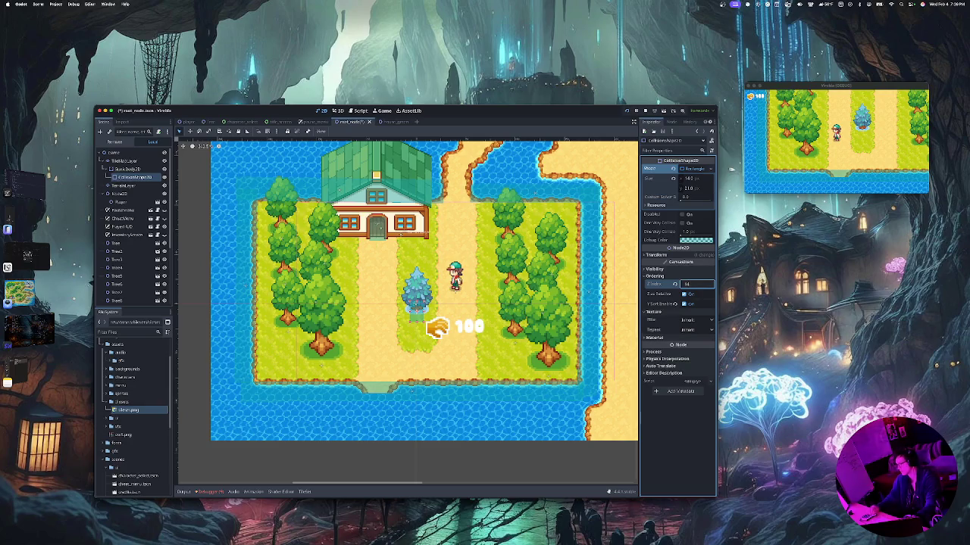
key("Tab")
key("shift+Tab")
type("15")
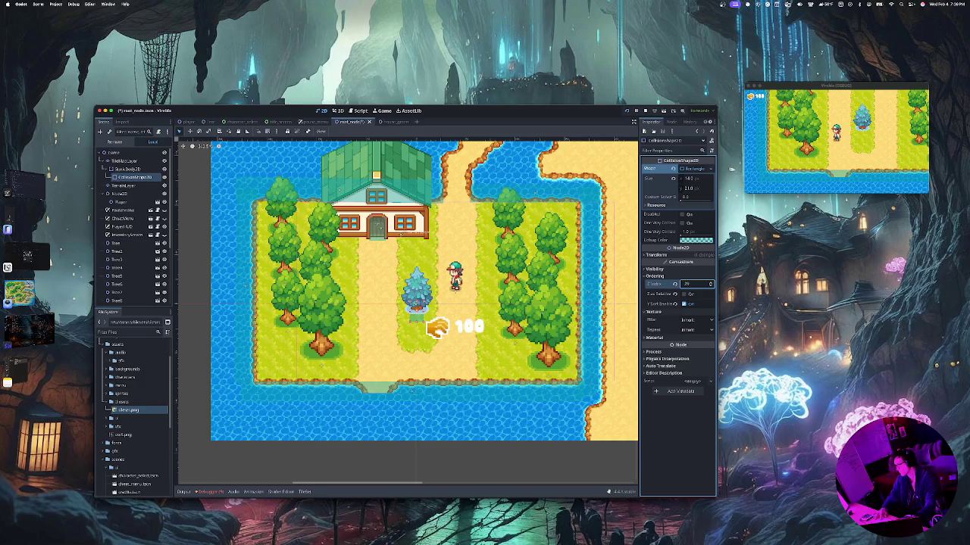
key("BackSpace")
type("5")
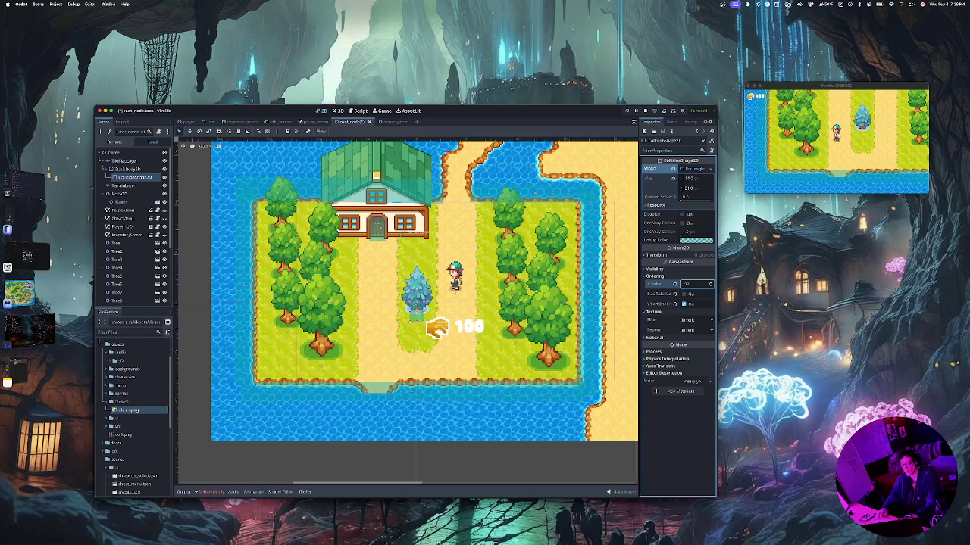
key("Return")
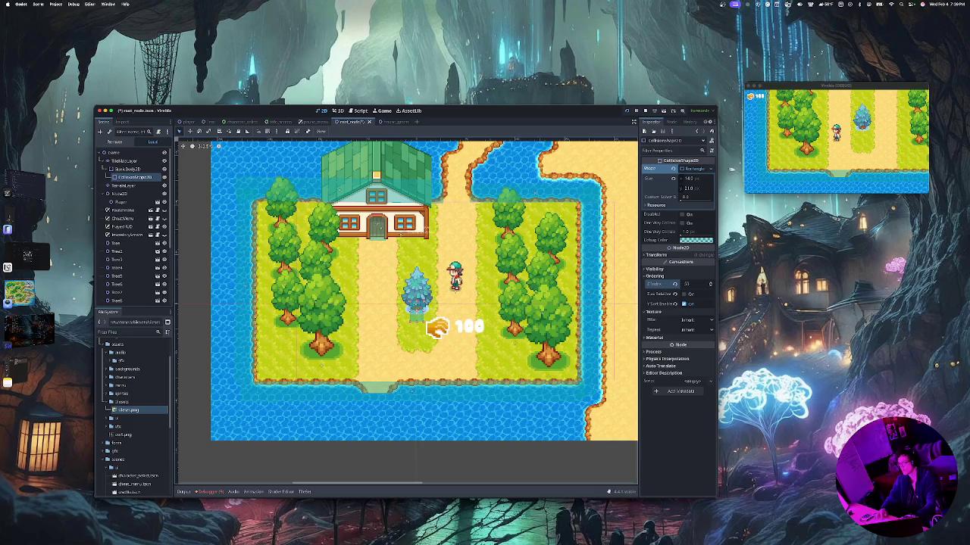
Switch selection between the terrain layer and the tree's collision shape to compare them
left_click(125, 185)
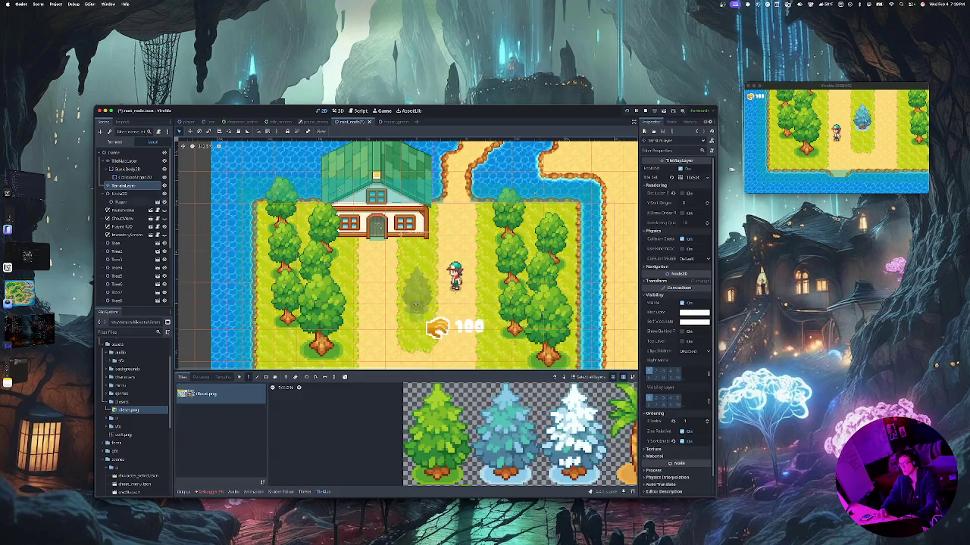
key("Up")
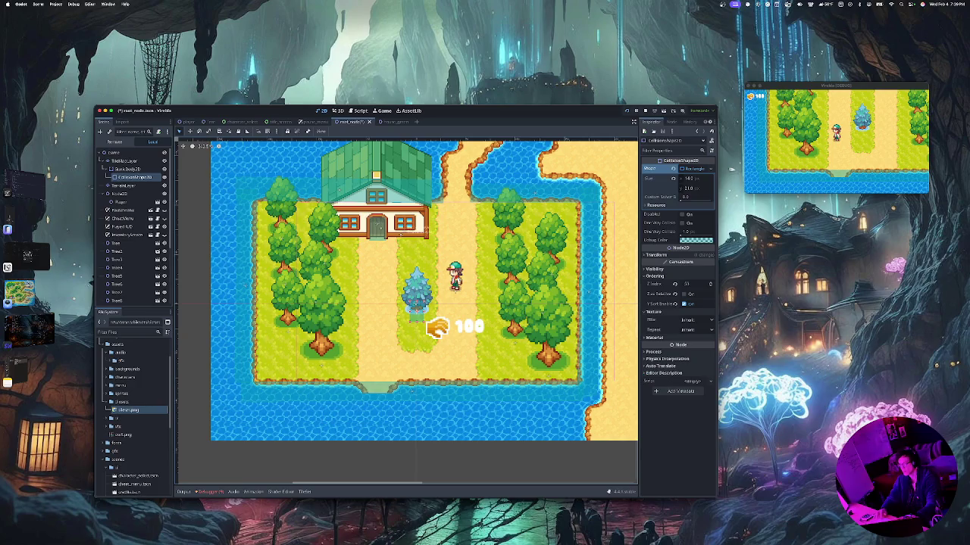
key("Down")
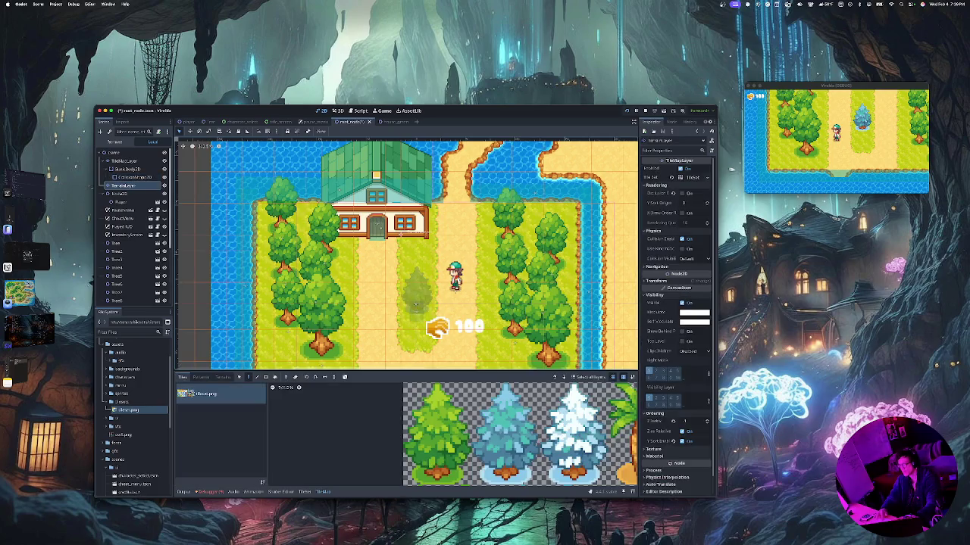
key("Up")
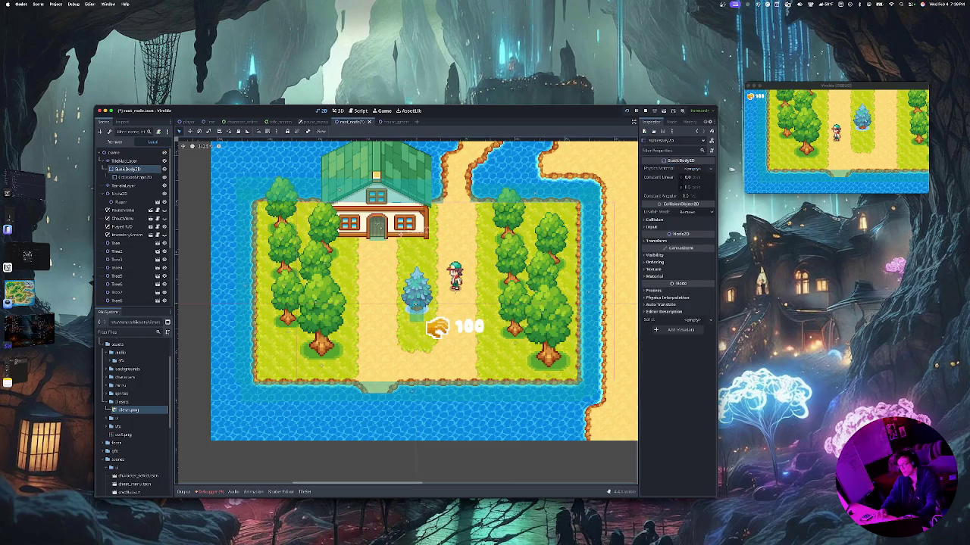
key("Down")
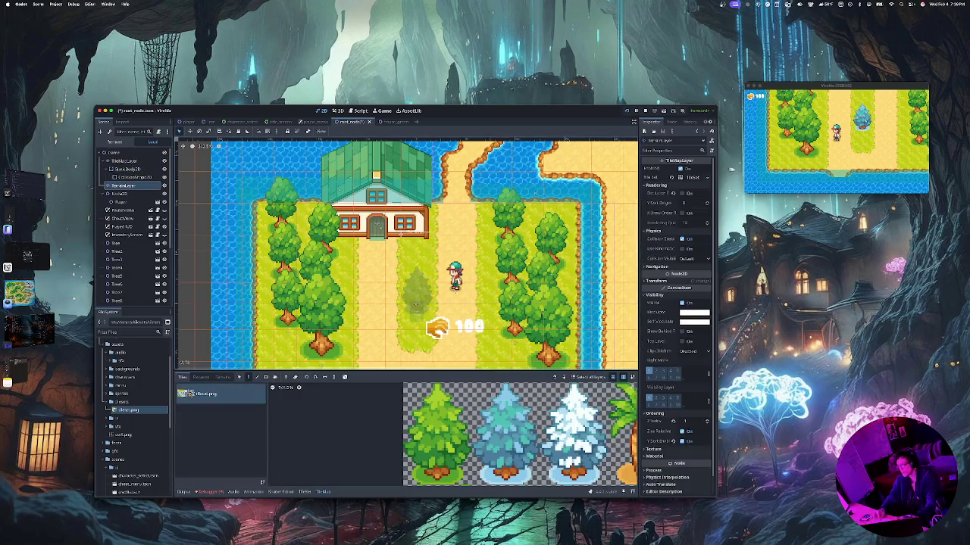
Pan around the map viewport, then stop the running game
scroll(415, 303, "up", 2)
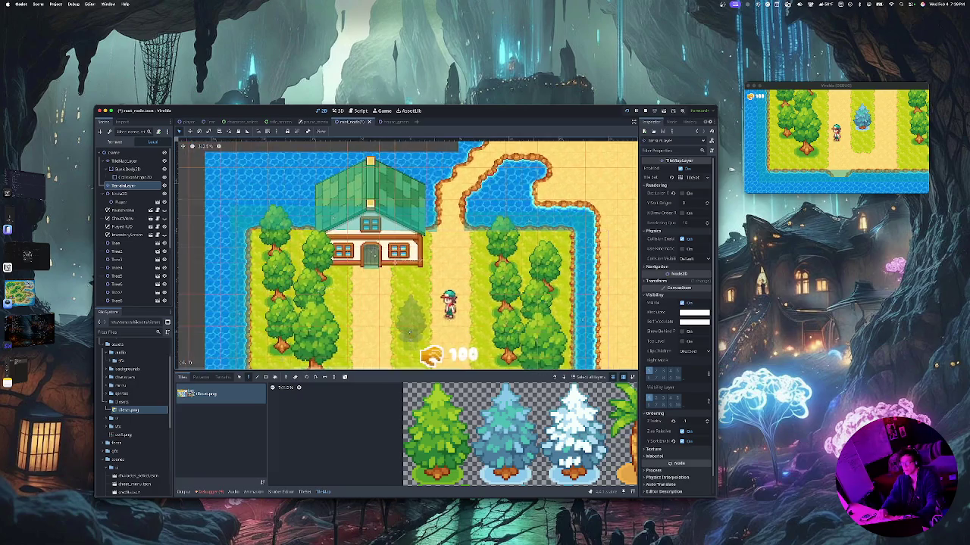
scroll(415, 303, "down", 5)
scroll(416, 242, "up", 3)
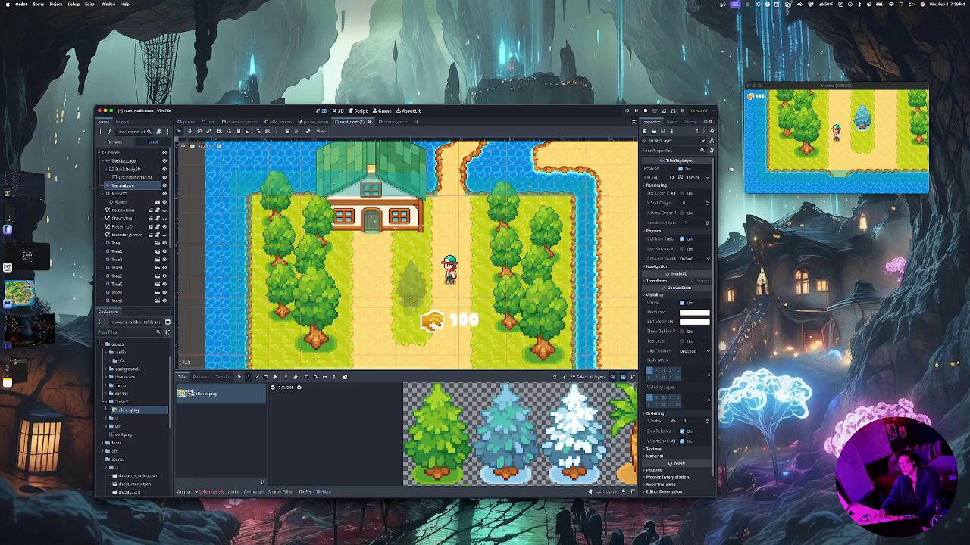
scroll(410, 298, "up", 3)
scroll(410, 298, "down", 5)
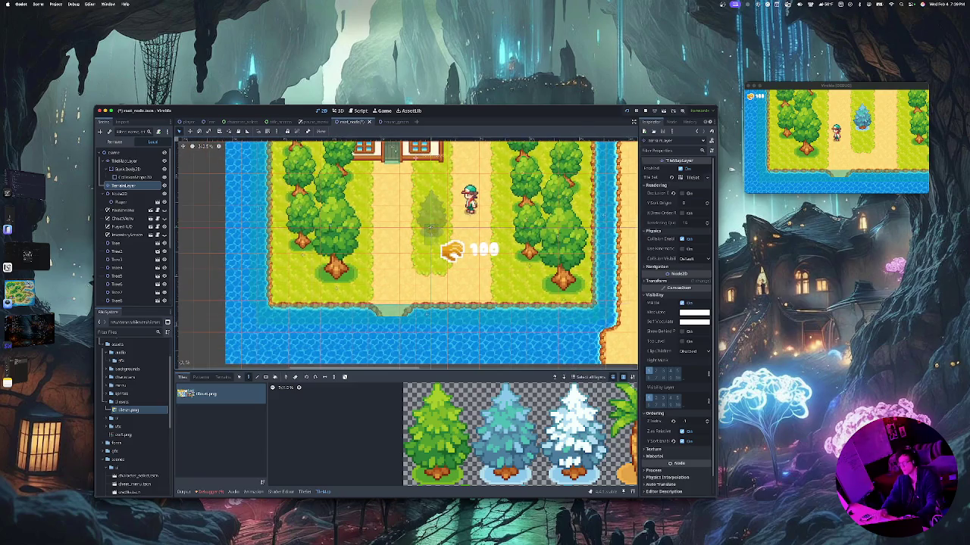
scroll(430, 226, "up", 2)
scroll(430, 226, "right", 2)
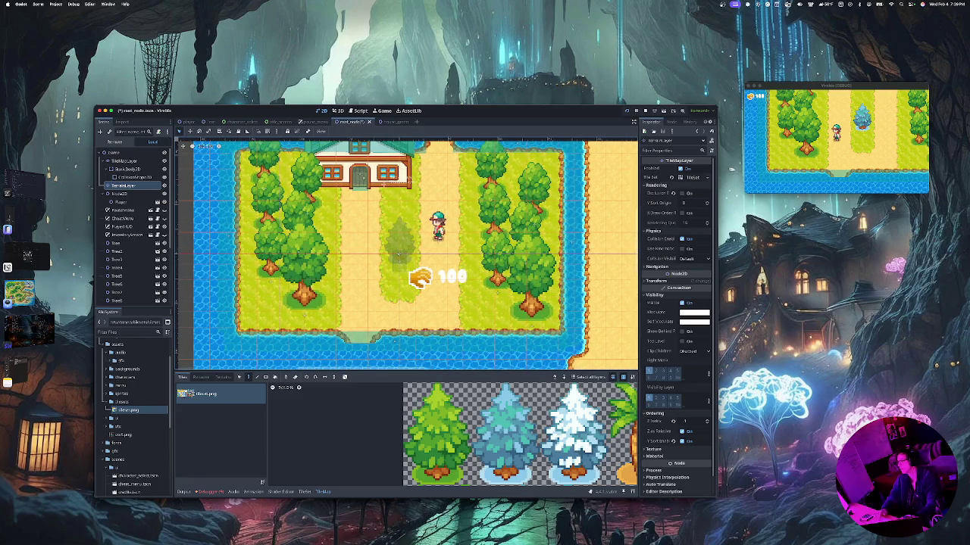
key("super+period")
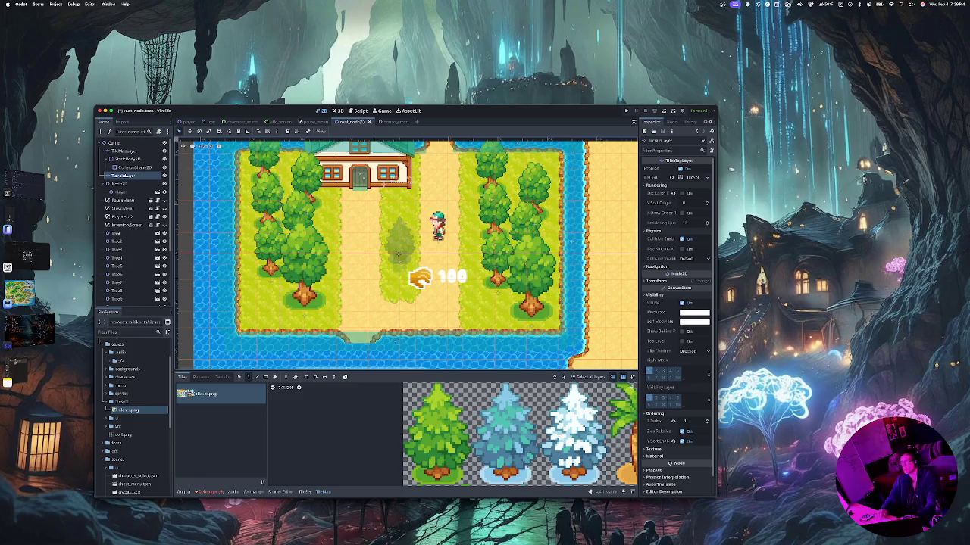
Quit the Godot editor, choosing Save & Close so the farm scene's changes are kept
scroll(406, 254, "down", 5)
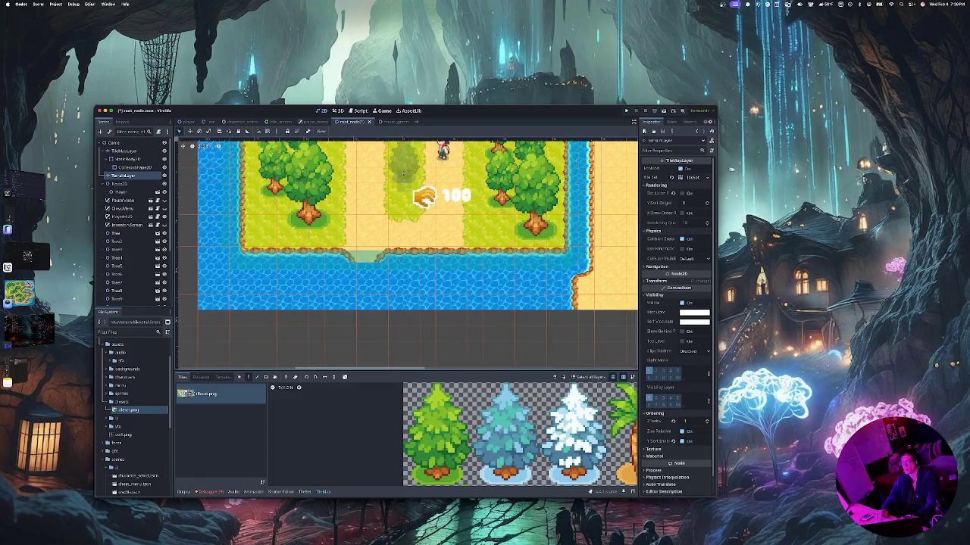
key("super+shift+w")
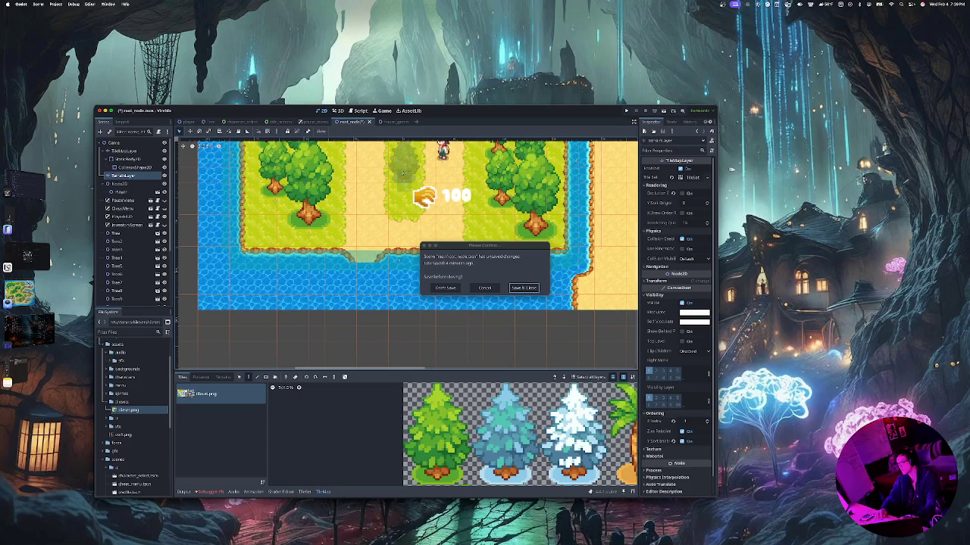
key("Return")
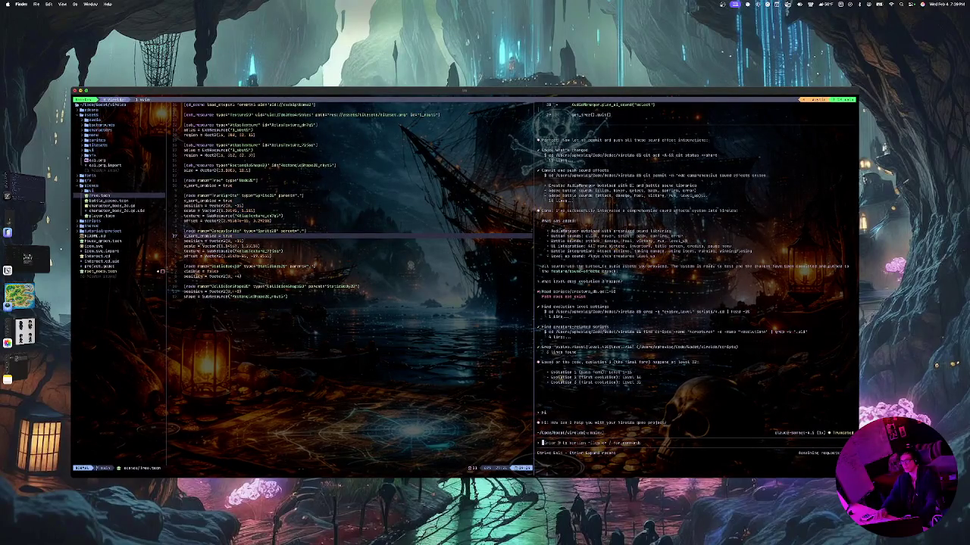
Dismiss the terminal window so the desktop and Dock are visible
key("super+h")
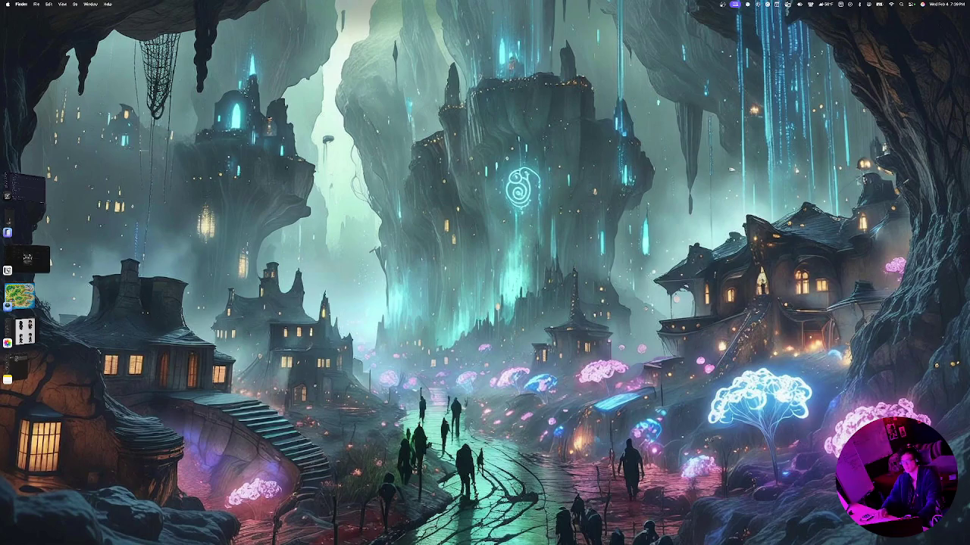
mouse_move(349, 534)
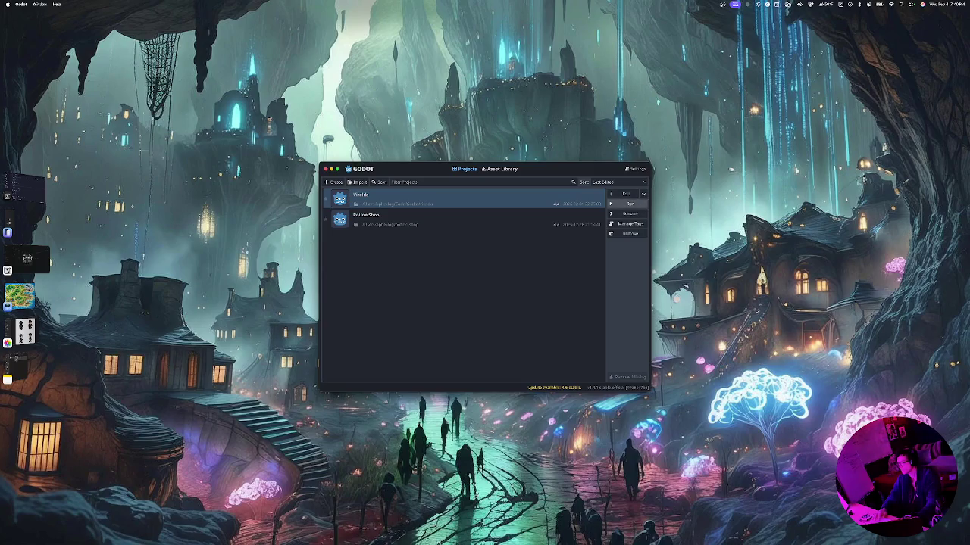
Open the farm project and select the tree's collision shape in the Scene dock
left_click(625, 193)
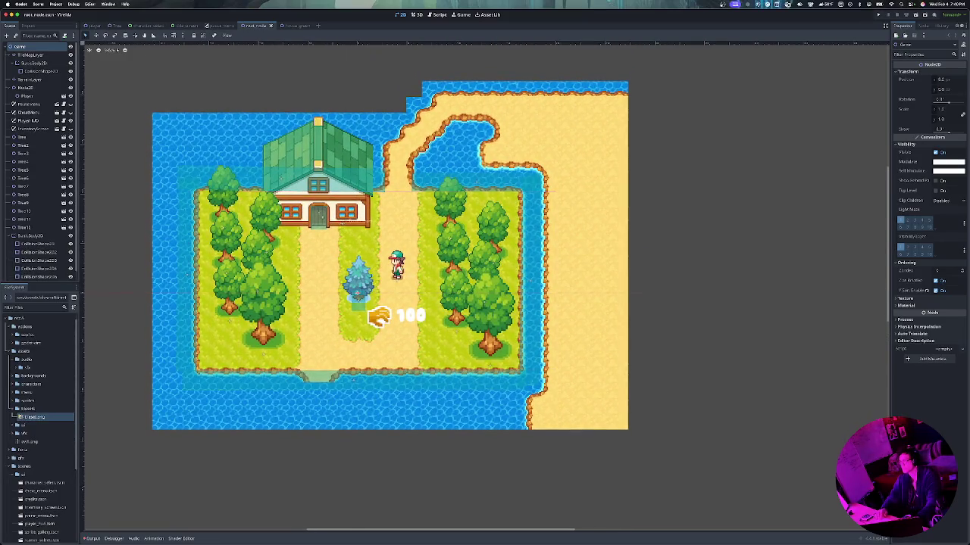
left_click(31, 79)
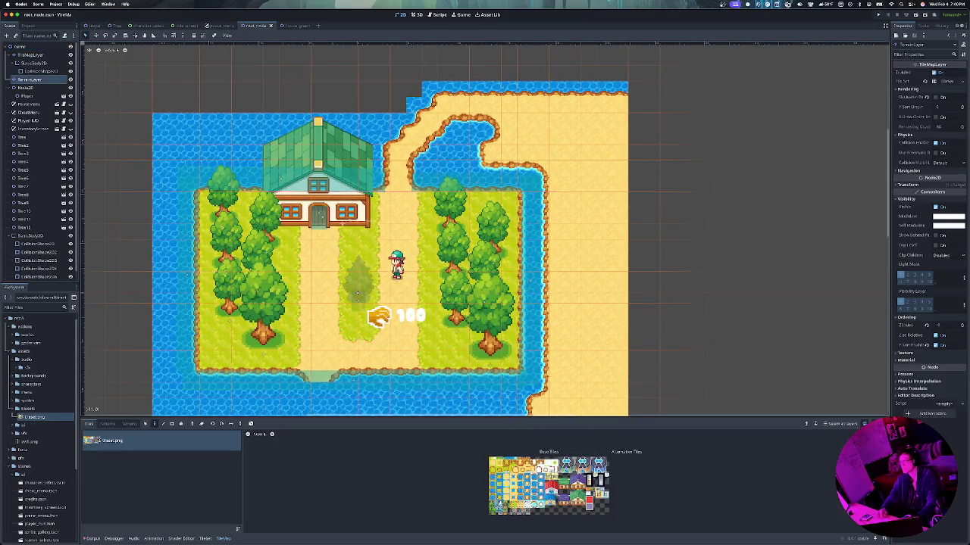
left_click(40, 70)
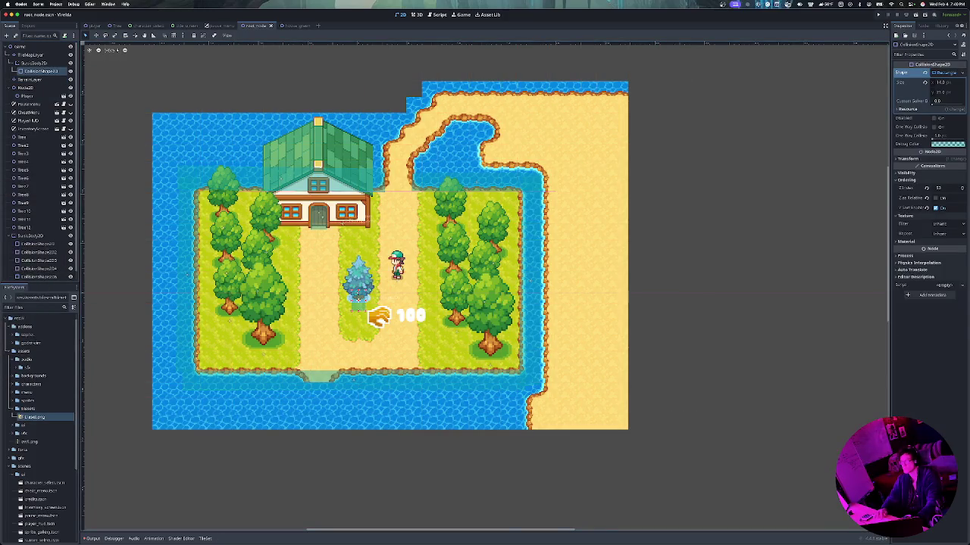
Reselect the collision shape and slightly adjust its rectangle size
left_click(31, 79)
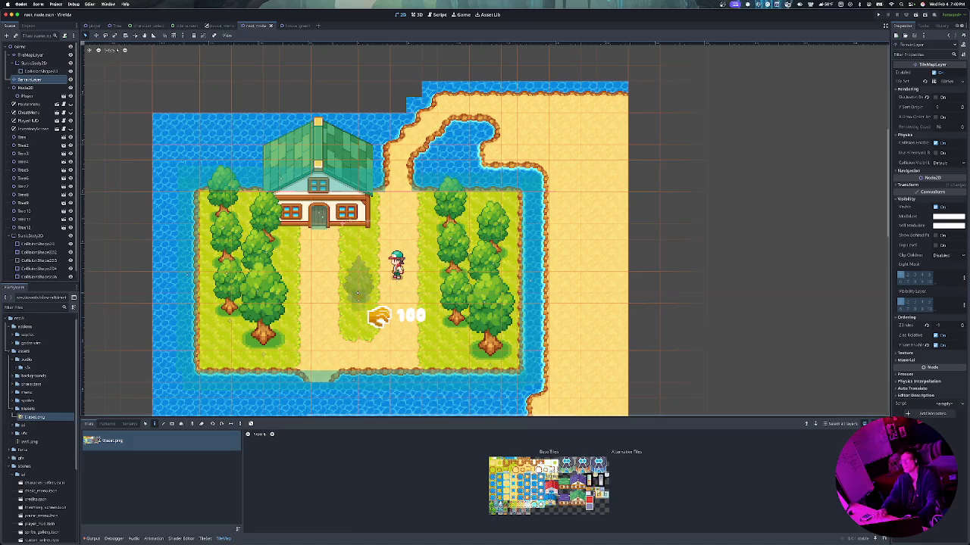
left_click(39, 70)
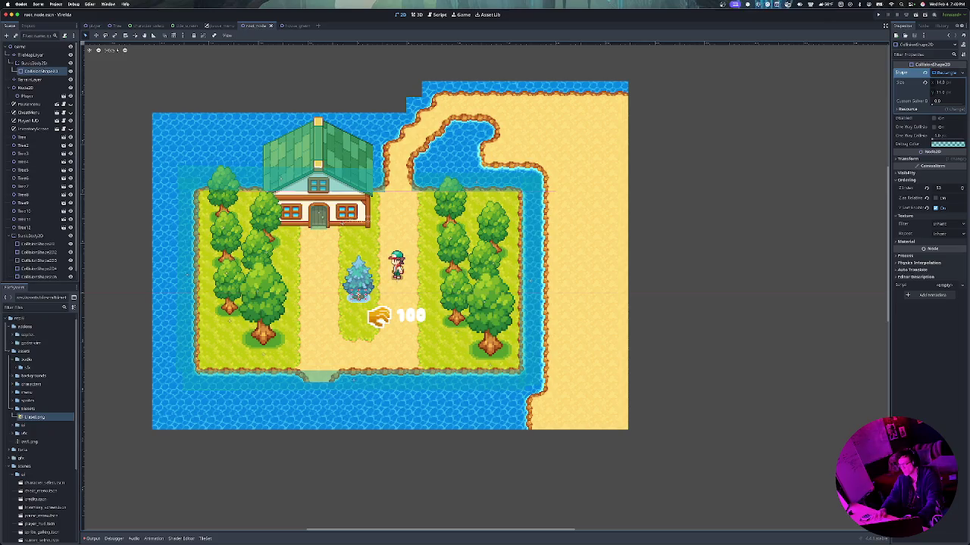
key("Return")
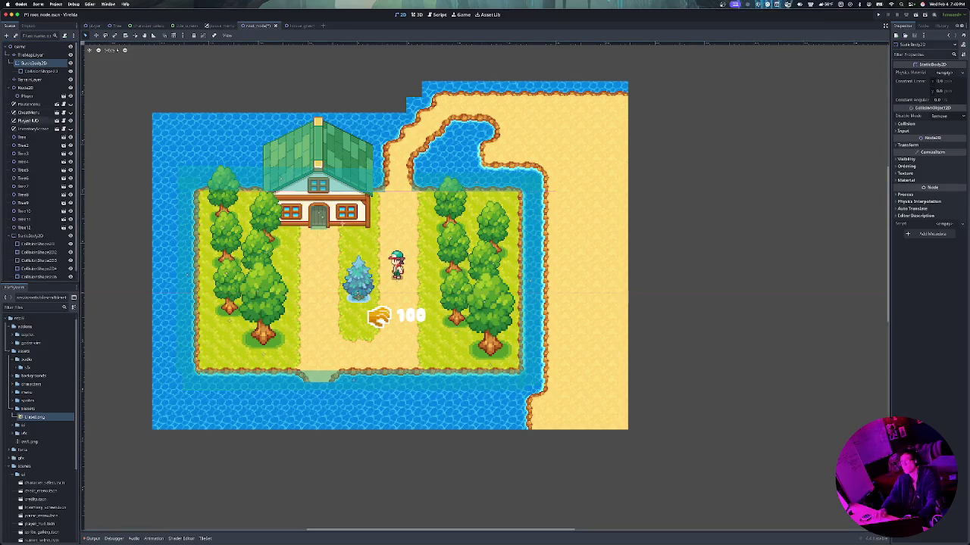
left_click(40, 71)
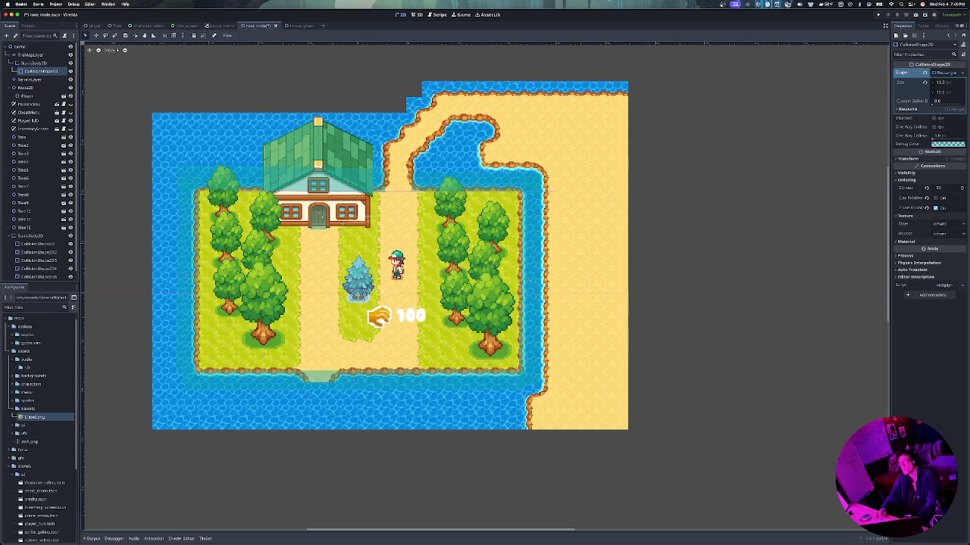
Resize and shift the collision rectangle to cover the blue pine's base, then save the scene
left_click_drag(367, 296, 454, 294)
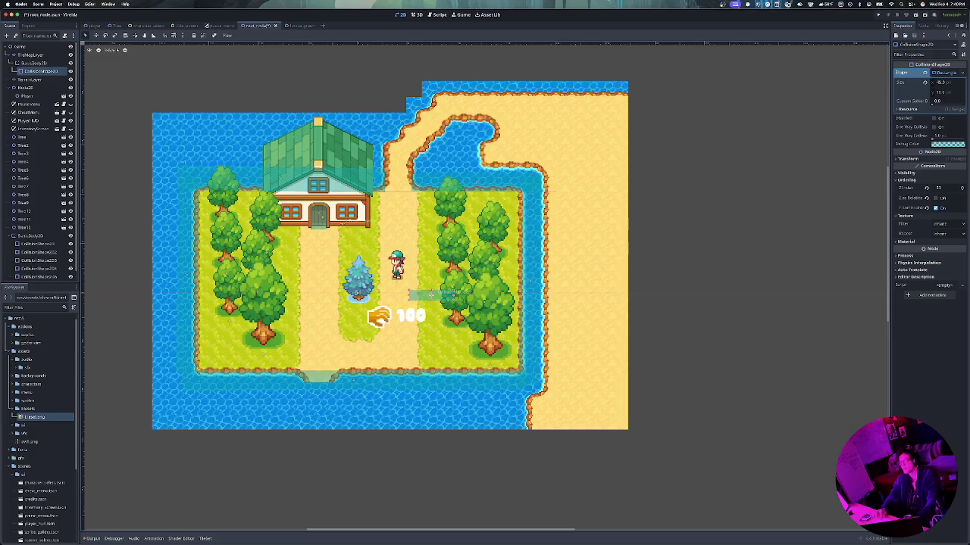
left_click(30, 78)
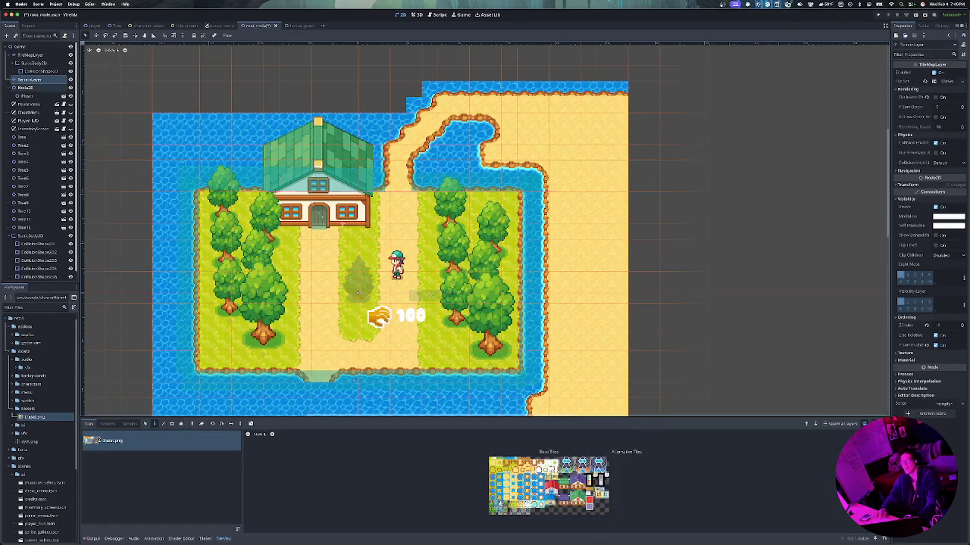
left_click(39, 71)
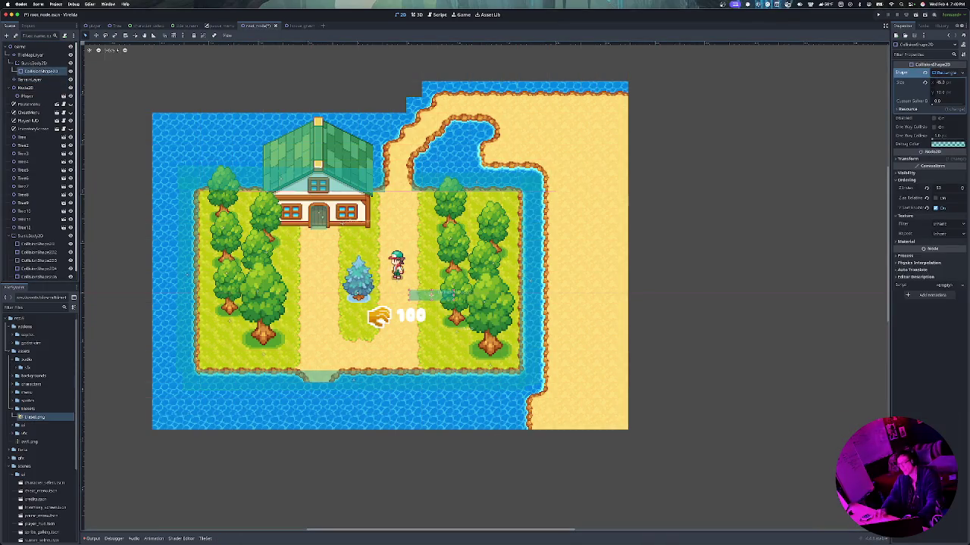
left_click_drag(431, 294, 376, 294)
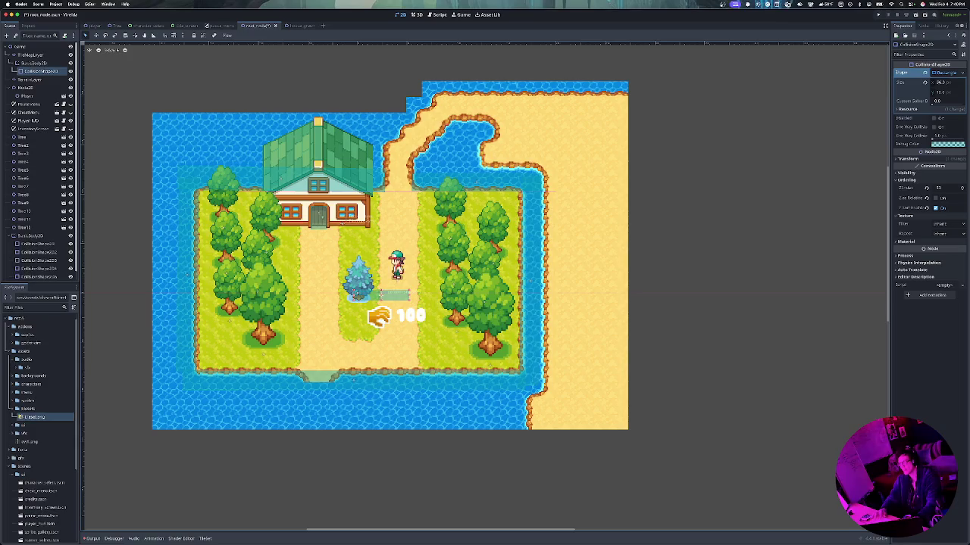
left_click_drag(409, 294, 361, 294)
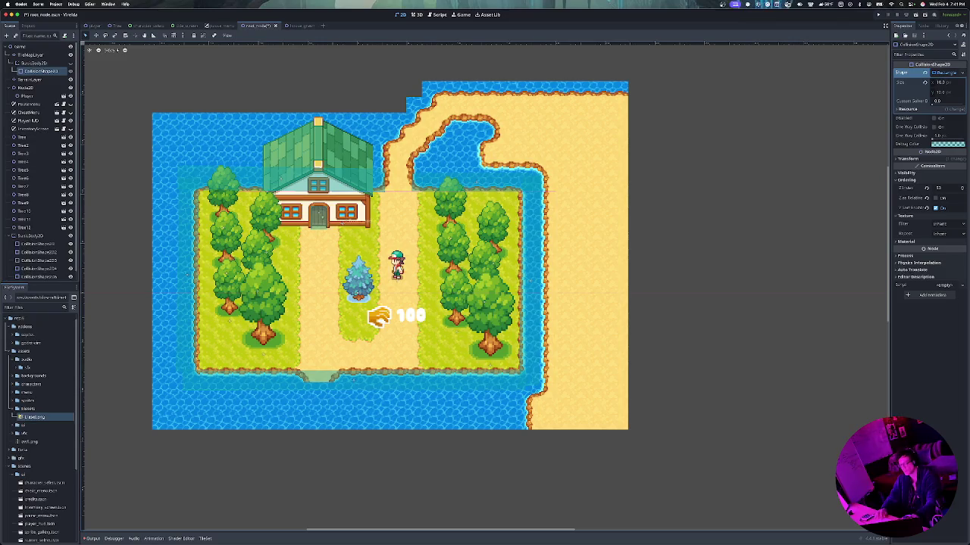
key("ctrl+s")
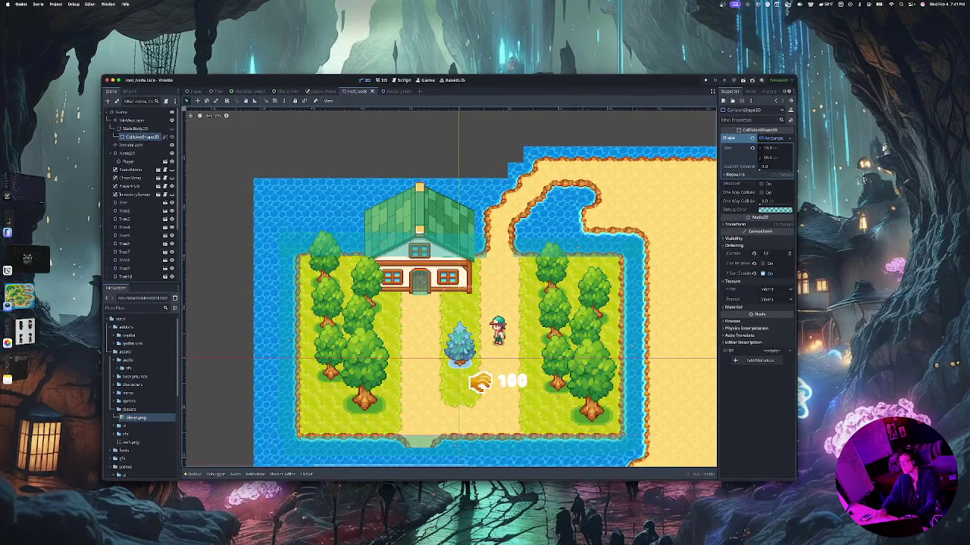
Save, start the game via Load Game, and walk the player down, up and right
key("cmd+s")
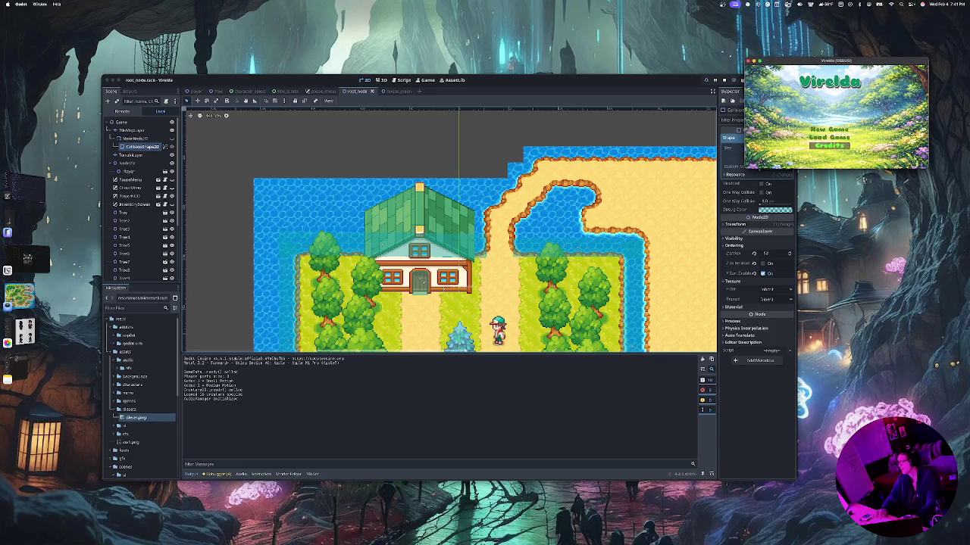
key("Return")
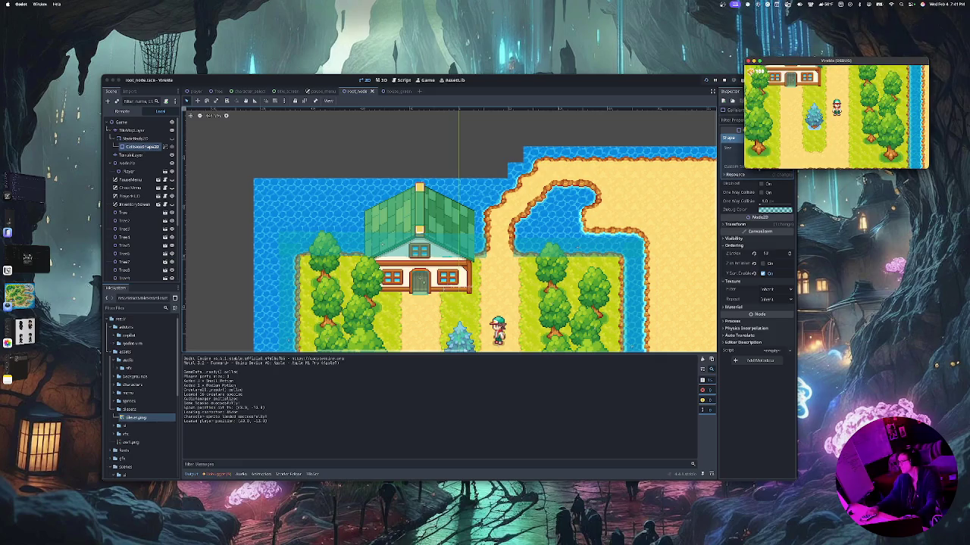
key("Down")
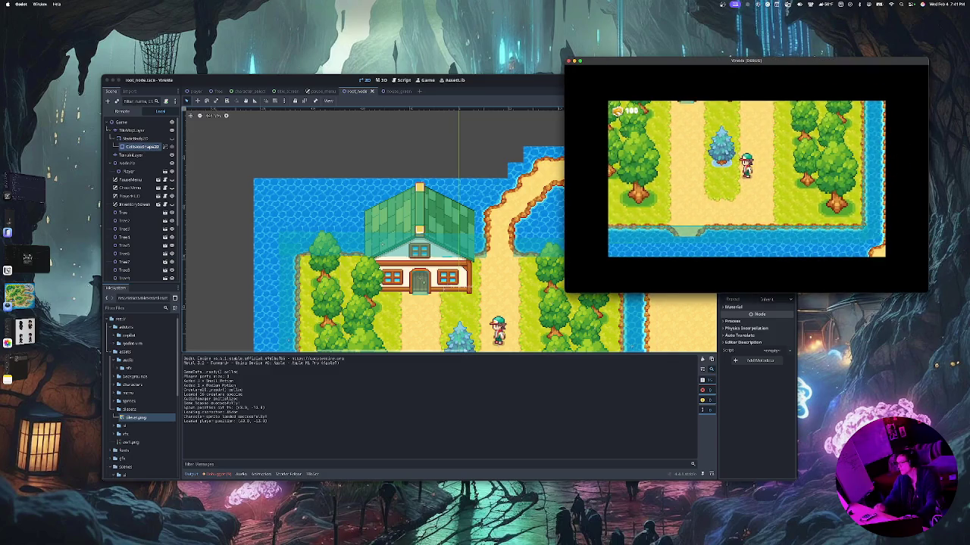
key("Up")
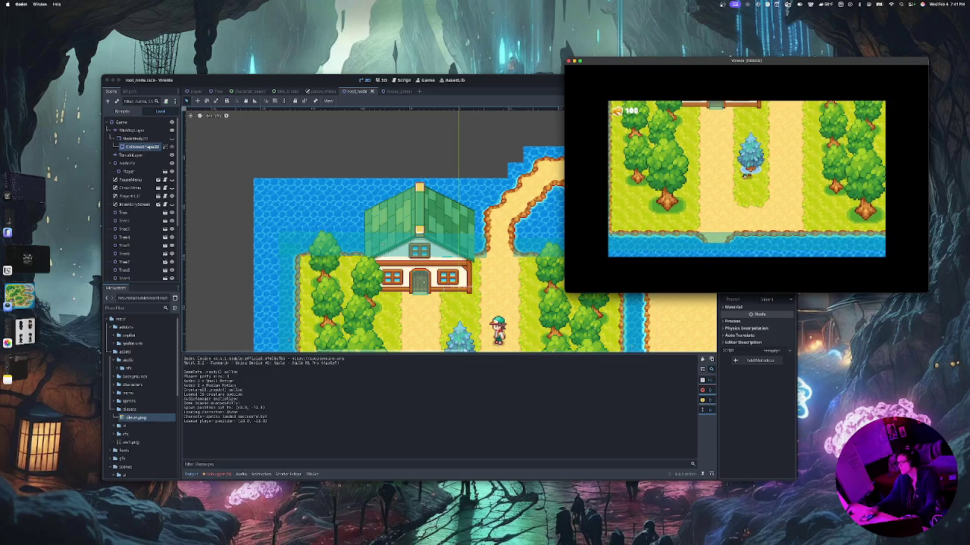
key("Up")
key("Right")
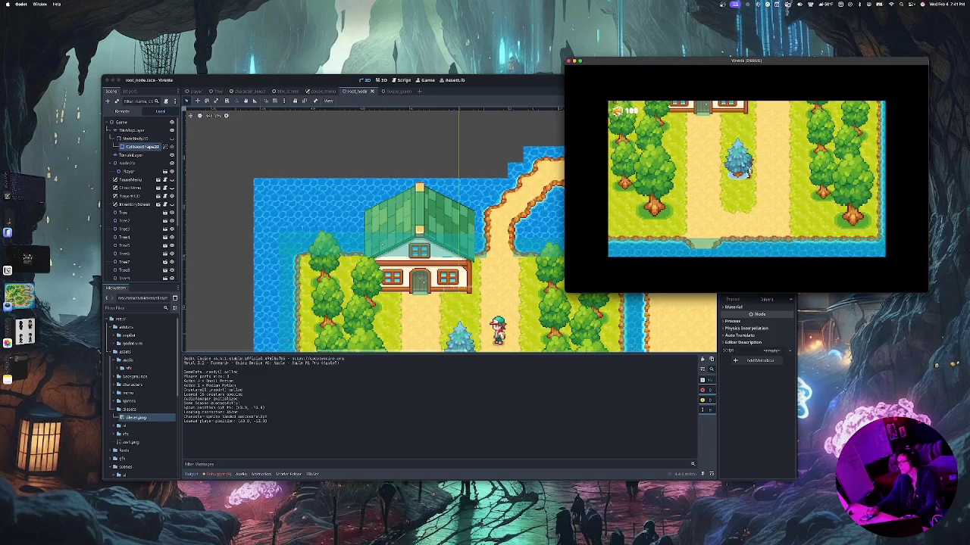
Walk the player around and behind the blue pine to test its collision
key("Up")
key("Left")
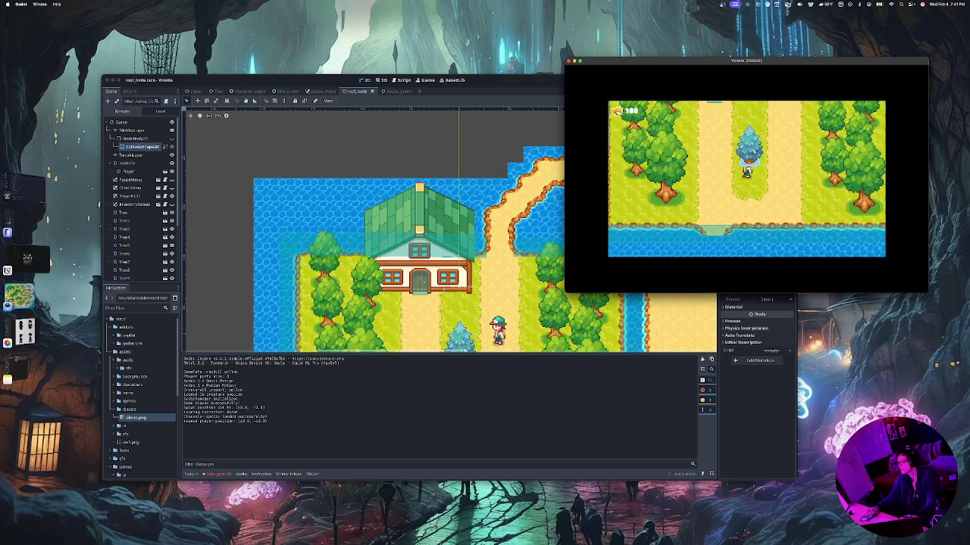
key("Right")
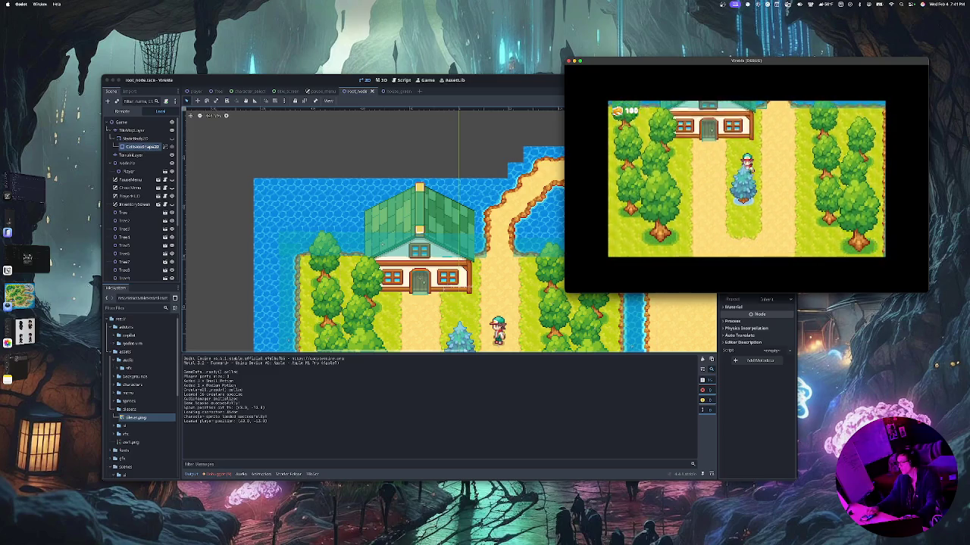
key("Down")
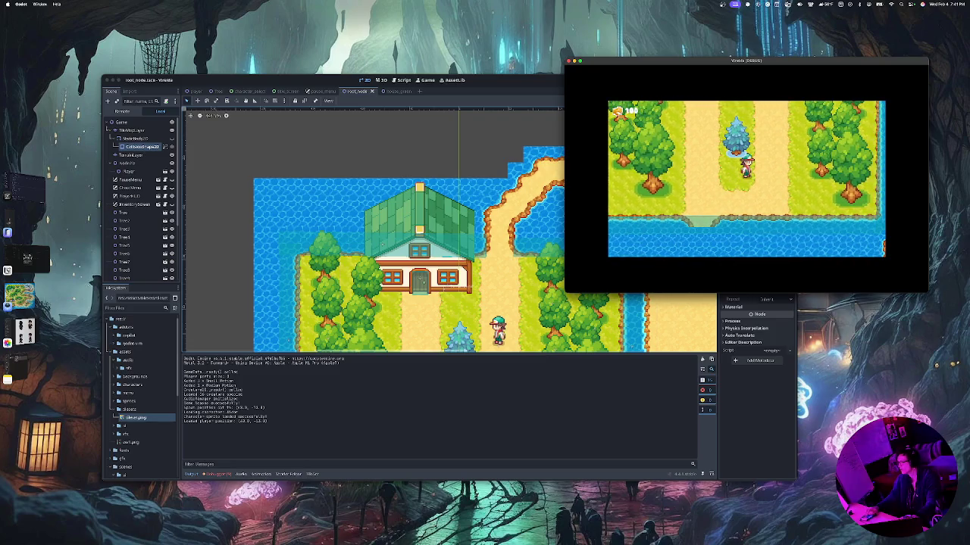
key("Up")
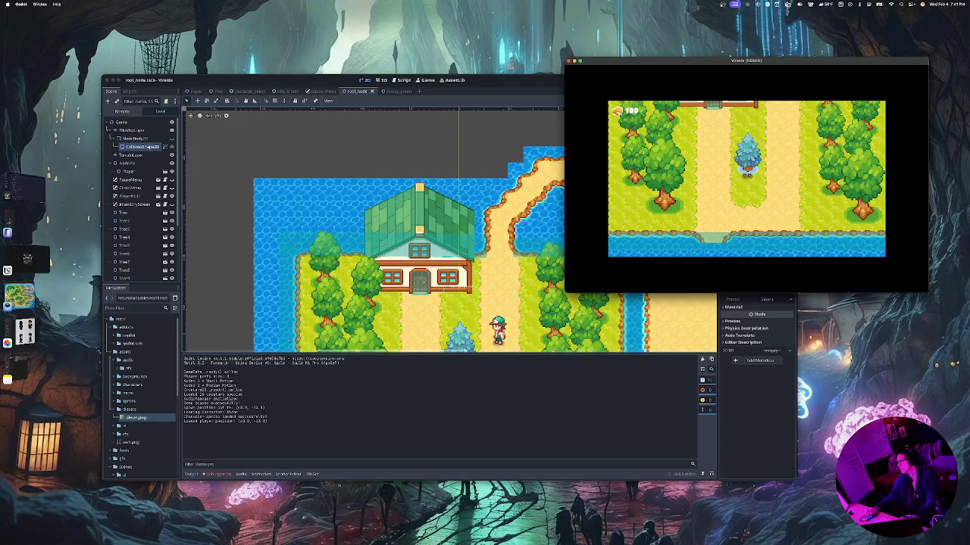
key("Right")
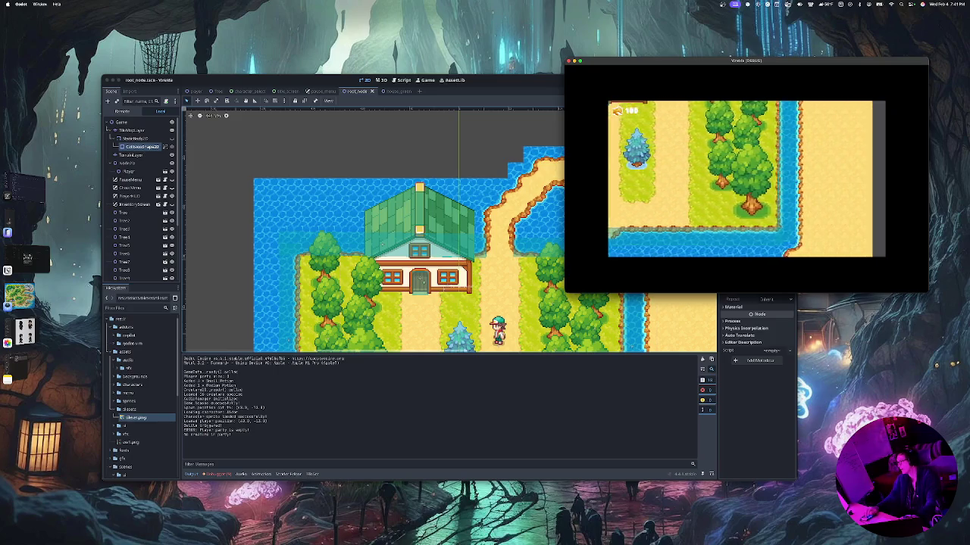
key("Up")
key("Left")
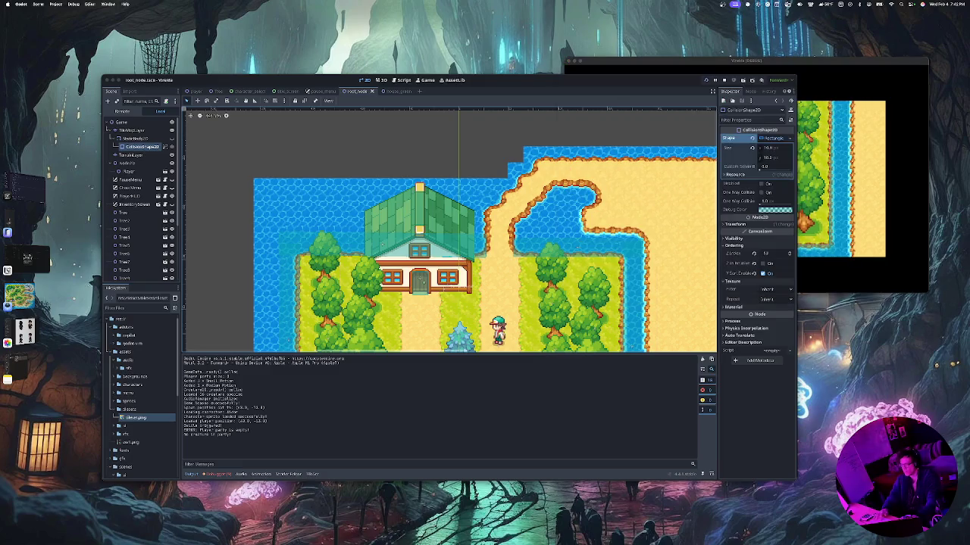
Delete the StaticBody2D, with its CollisionShape2D, from under TileMapLayer and confirm
key("super+Tab")
scroll(484, 231, "down", 3)
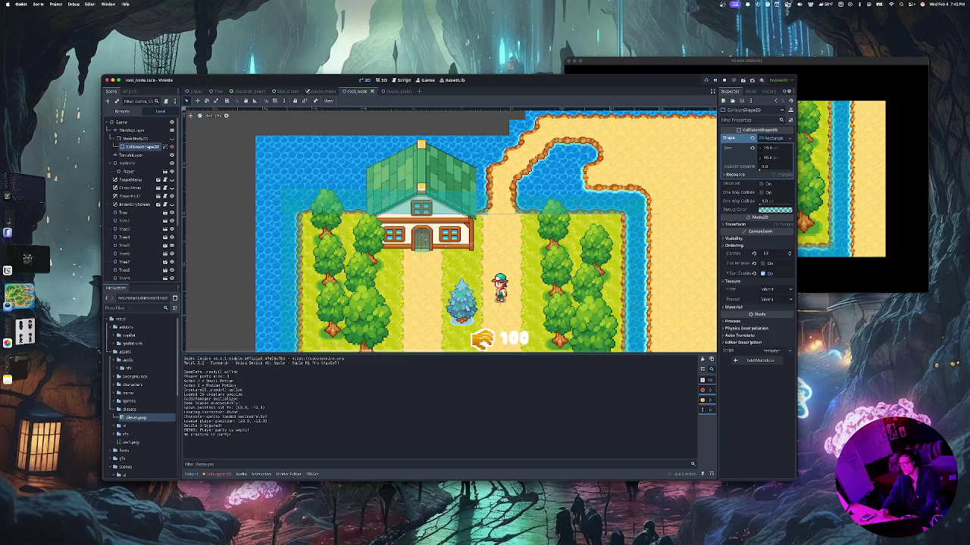
left_click(132, 130)
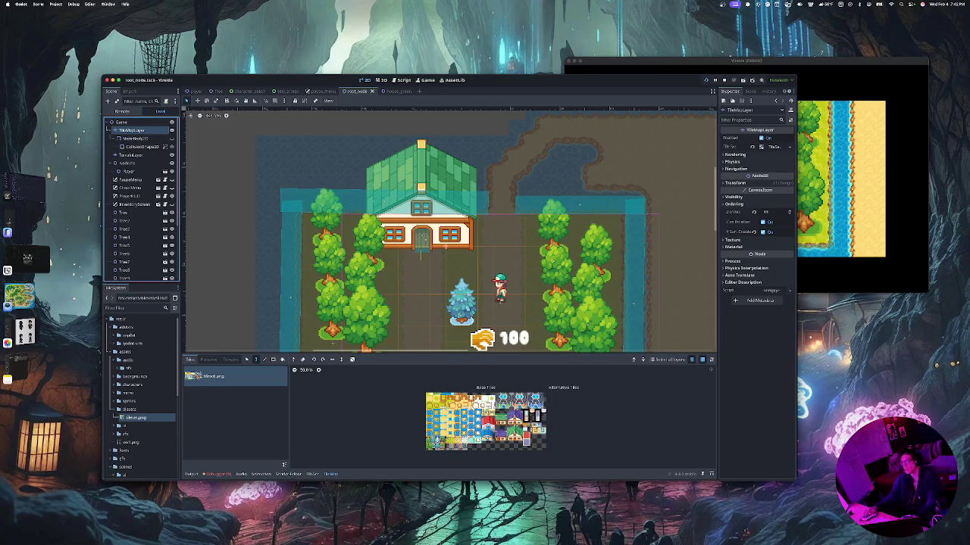
left_click(132, 139)
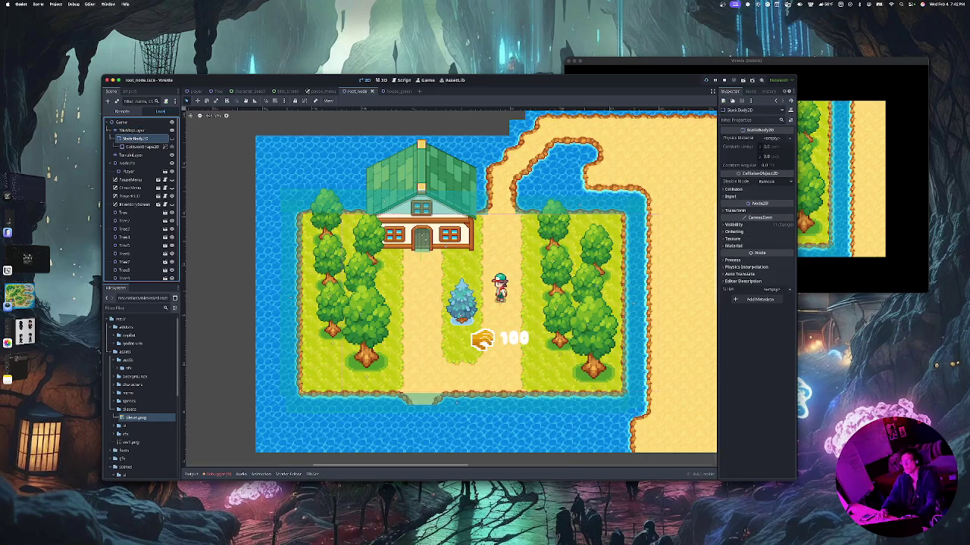
left_click(131, 130)
left_click(133, 139)
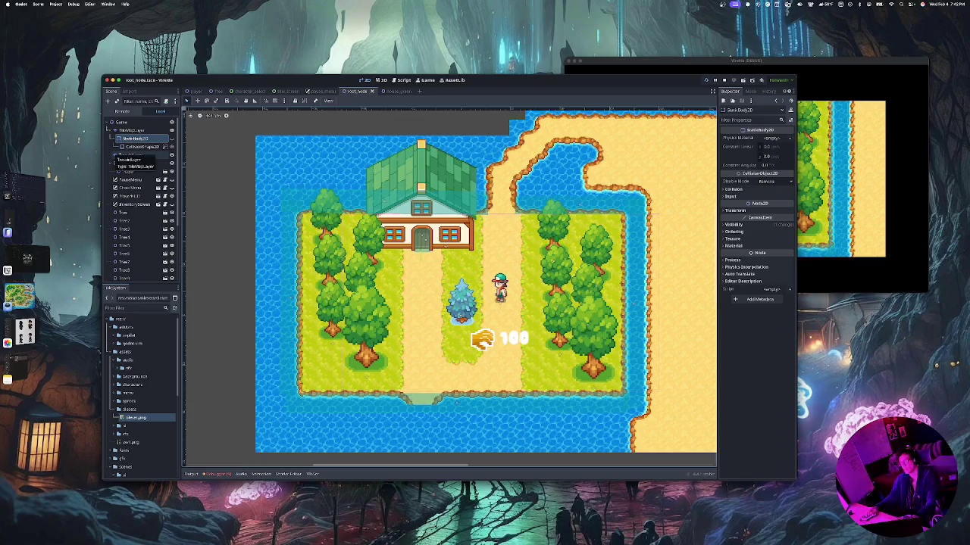
key("Delete")
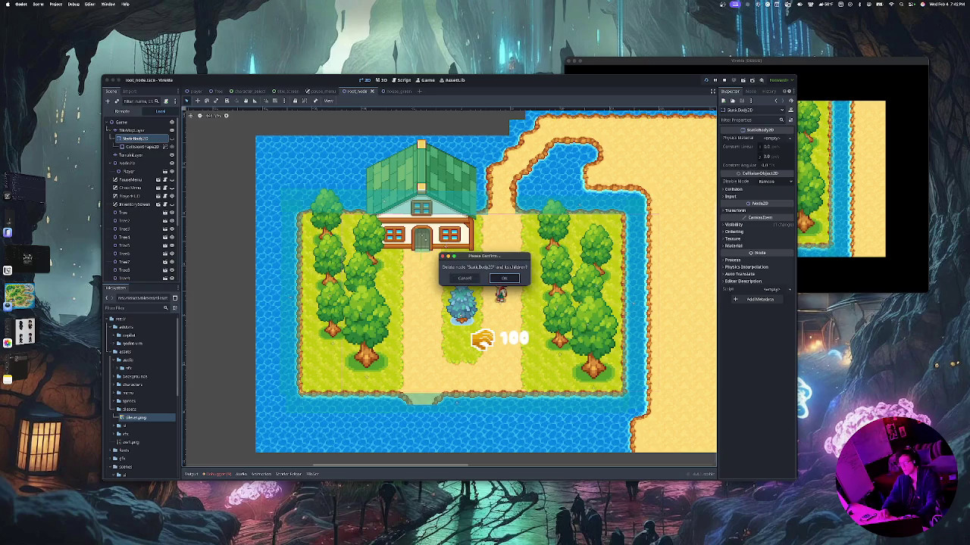
left_click(503, 278)
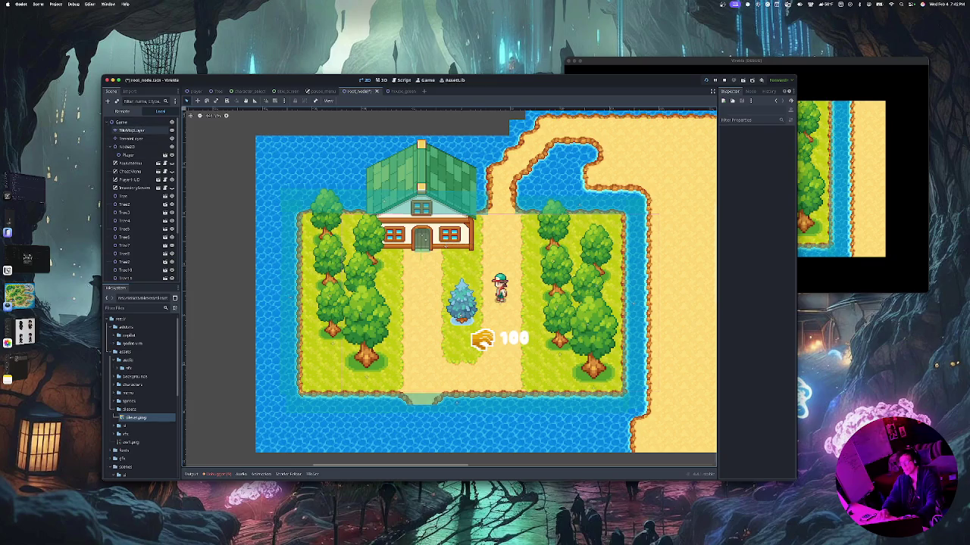
Delete the TileMapLayer node, confirm, and review the remaining nodes in the Scene dock
left_click(130, 131)
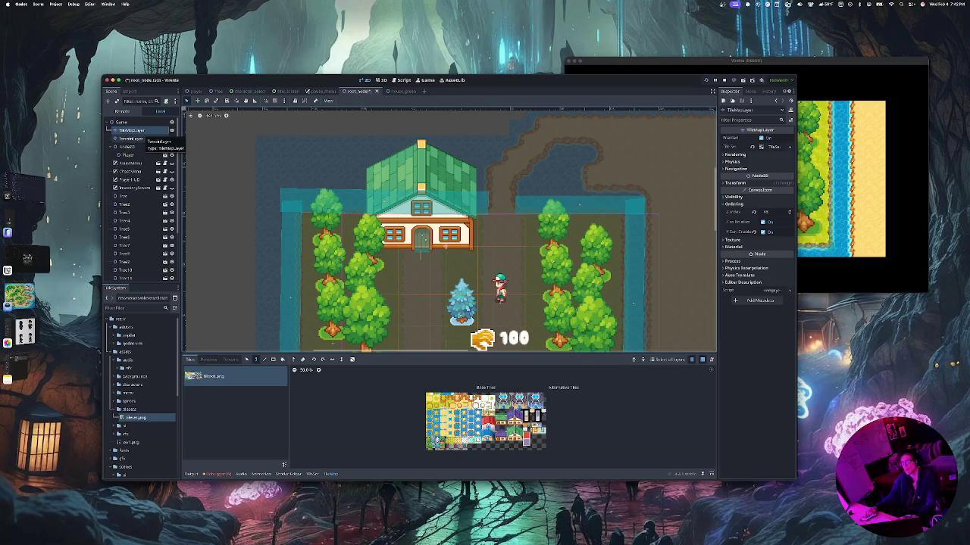
left_click(133, 138)
left_click(133, 130)
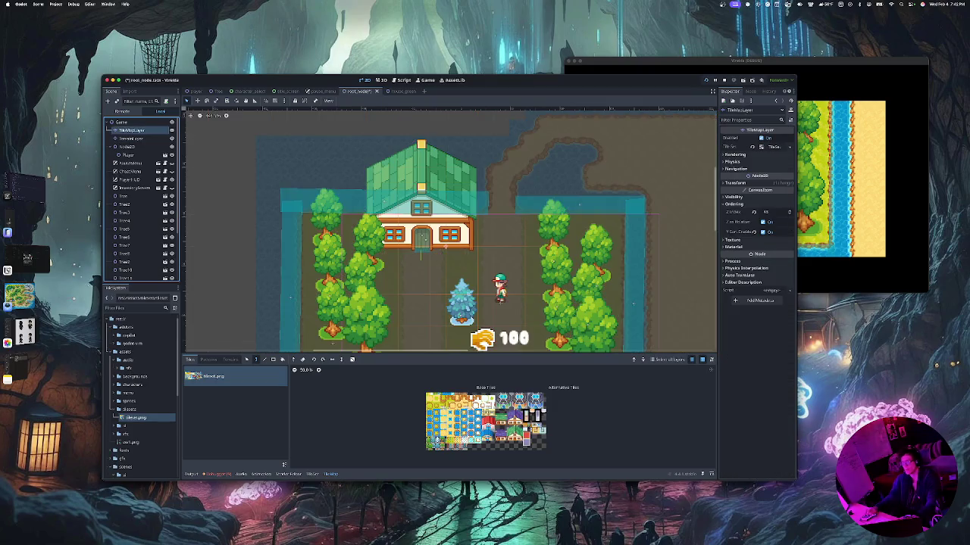
key("Delete")
key("Return")
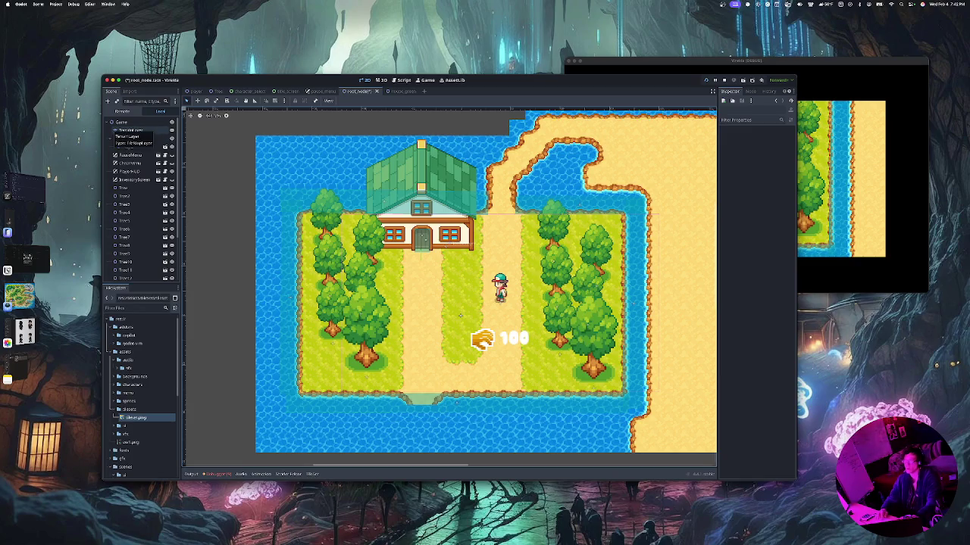
left_click_drag(125, 139, 128, 278)
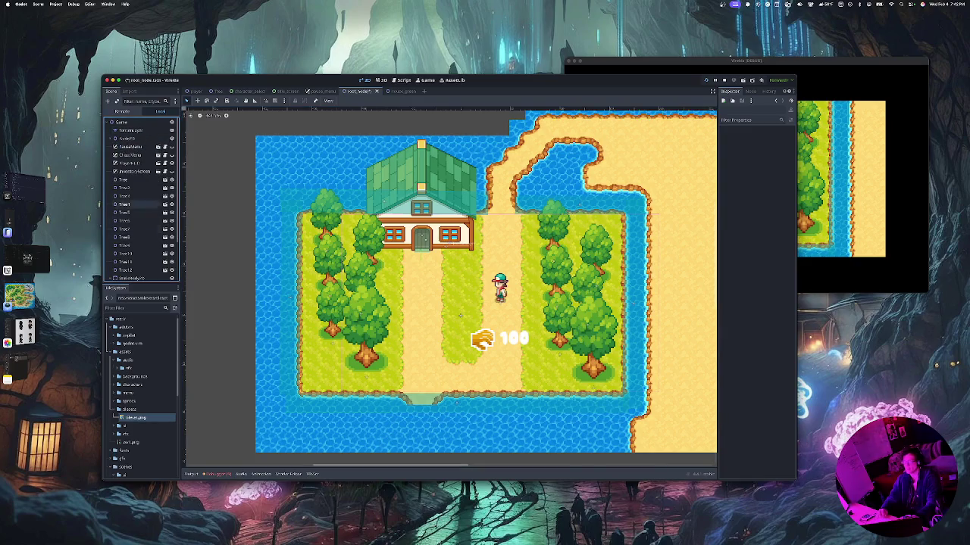
scroll(137, 139, "down", 3)
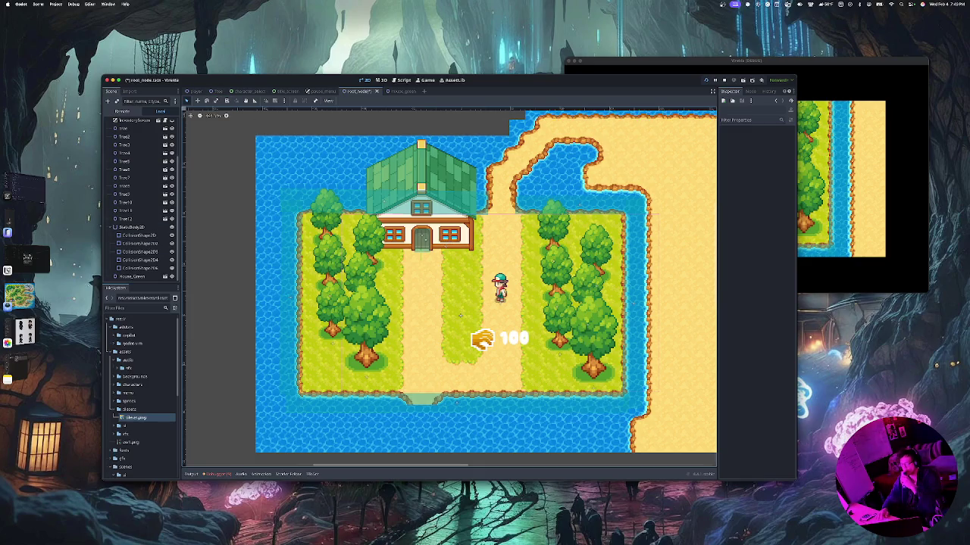
Create a new scene and give it a Node2D root, undoing an accidental Node3D root
left_click(74, 4)
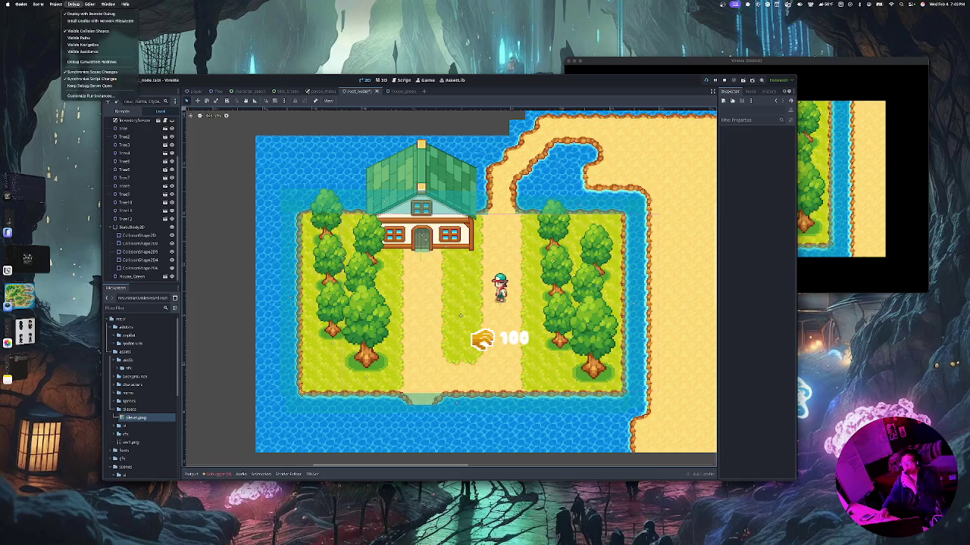
mouse_move(38, 4)
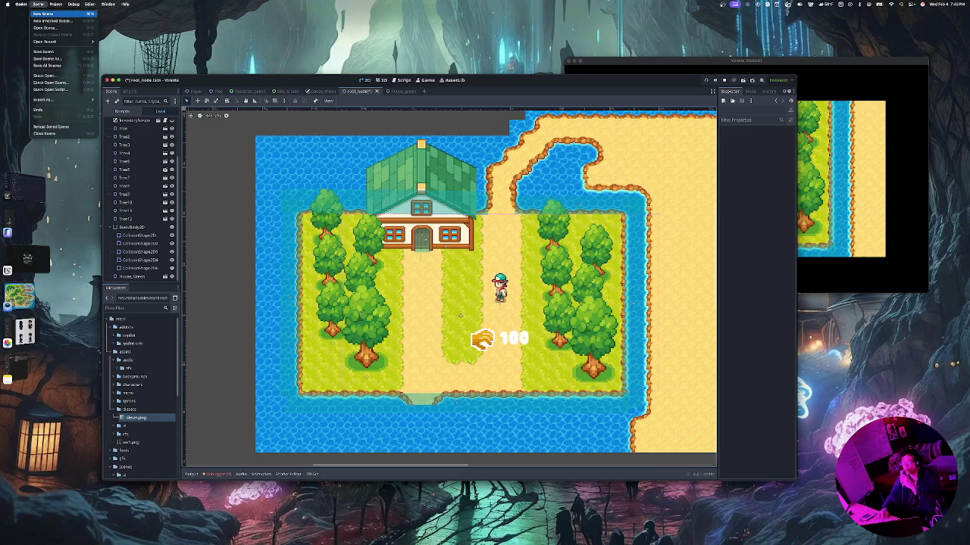
left_click(43, 13)
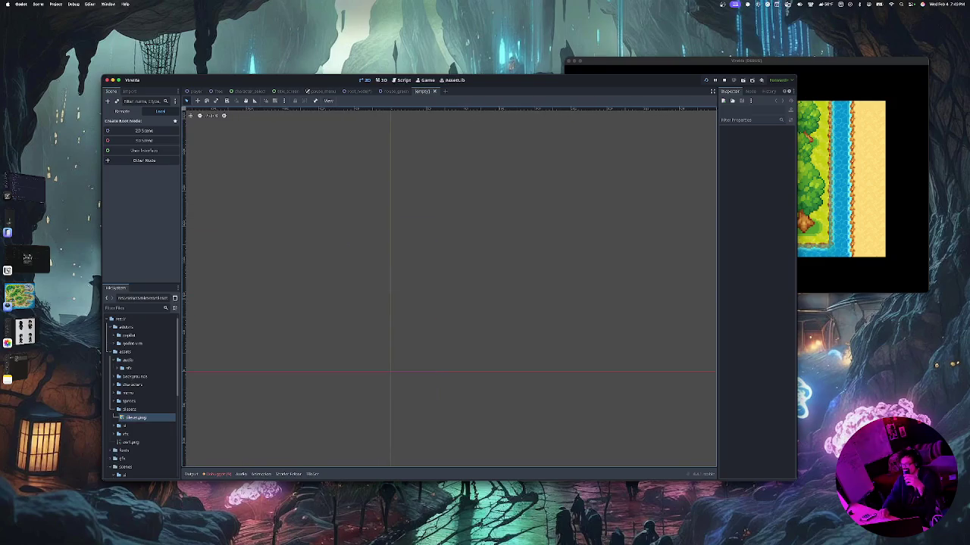
left_click(143, 140)
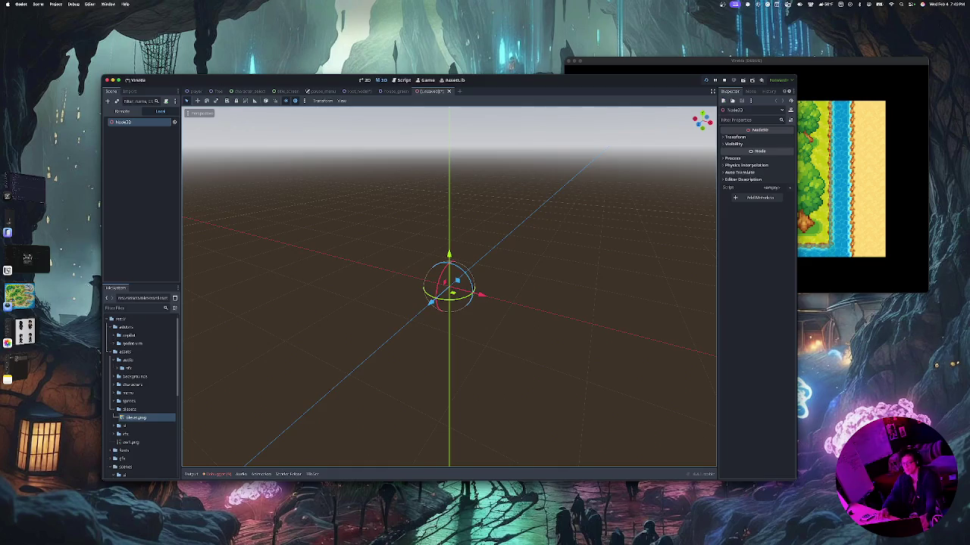
key("super+z")
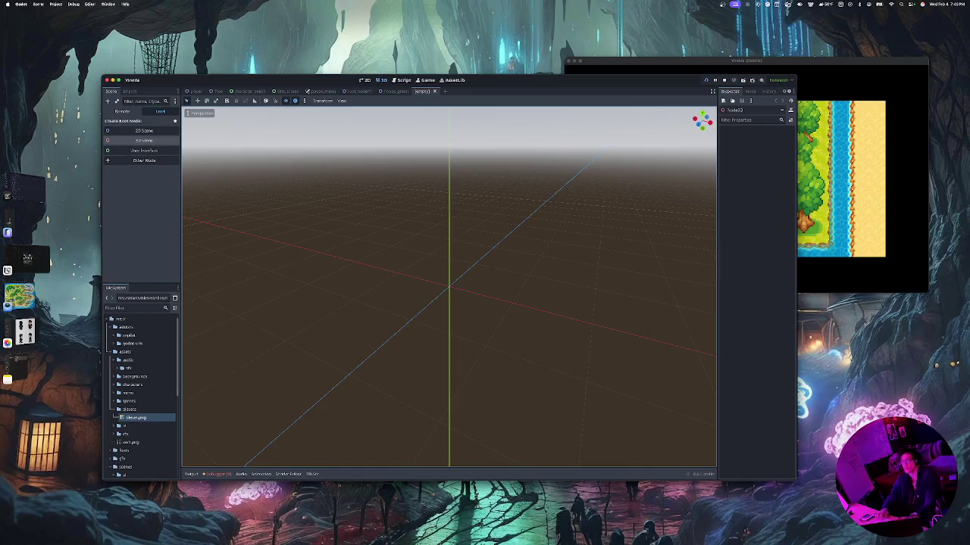
left_click(144, 131)
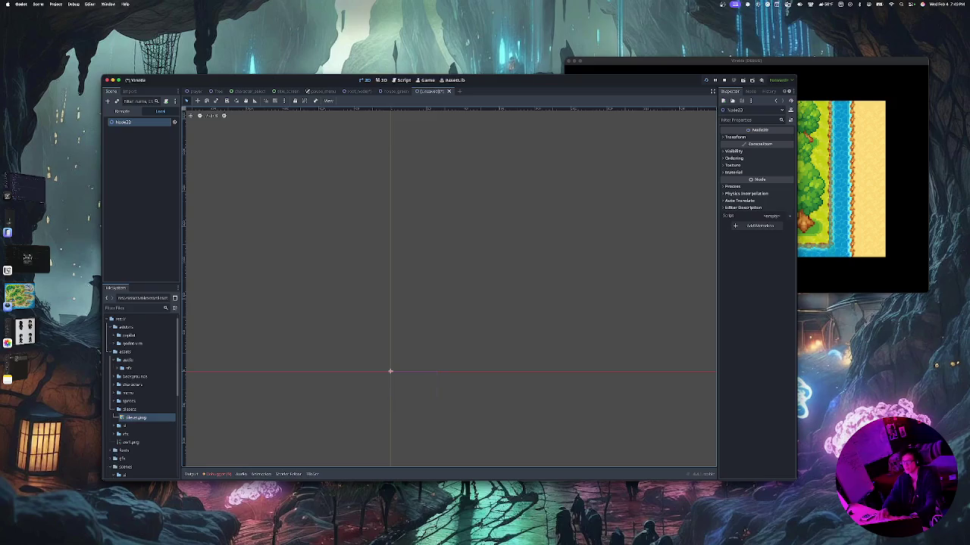
Rename the scene's root node to Tree2
right_click(134, 122)
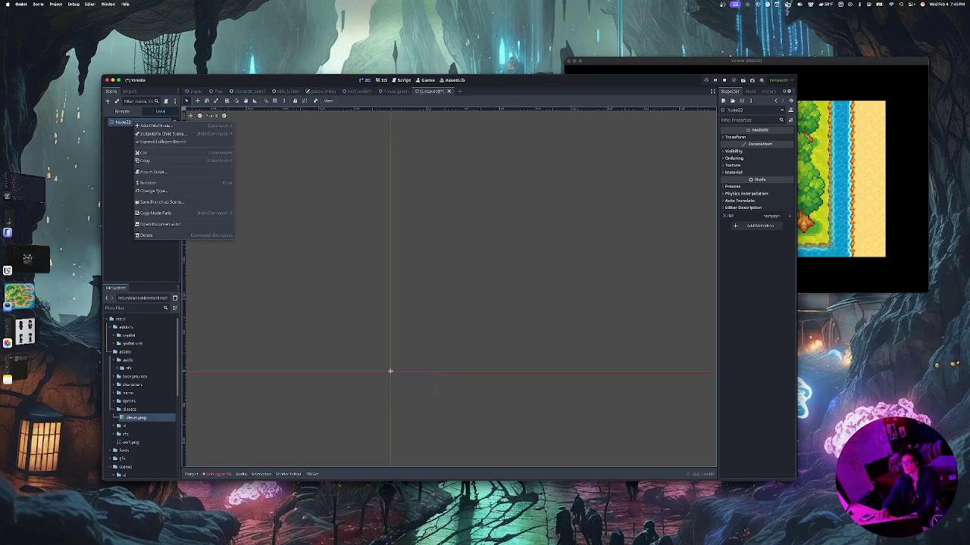
key("Escape")
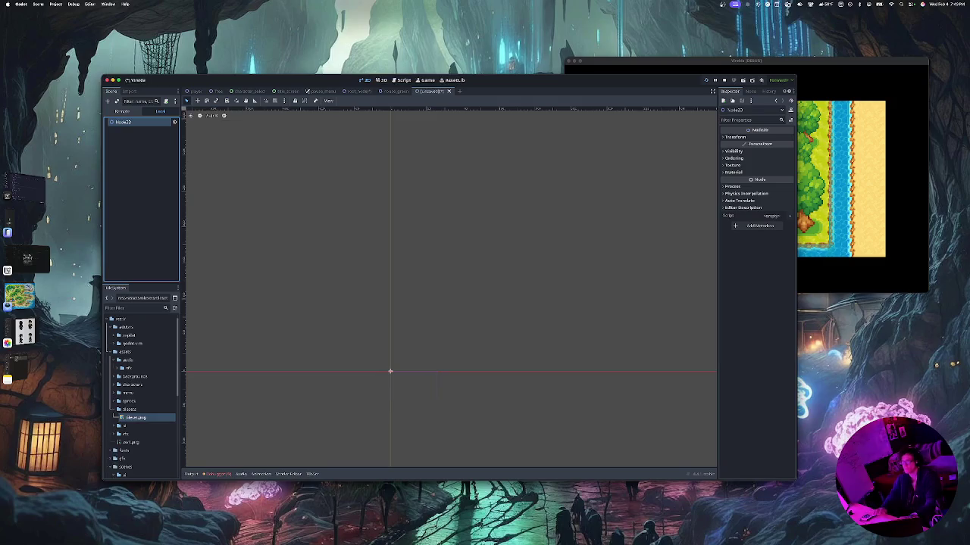
key("Return")
key("BackSpace")
type("Trees")
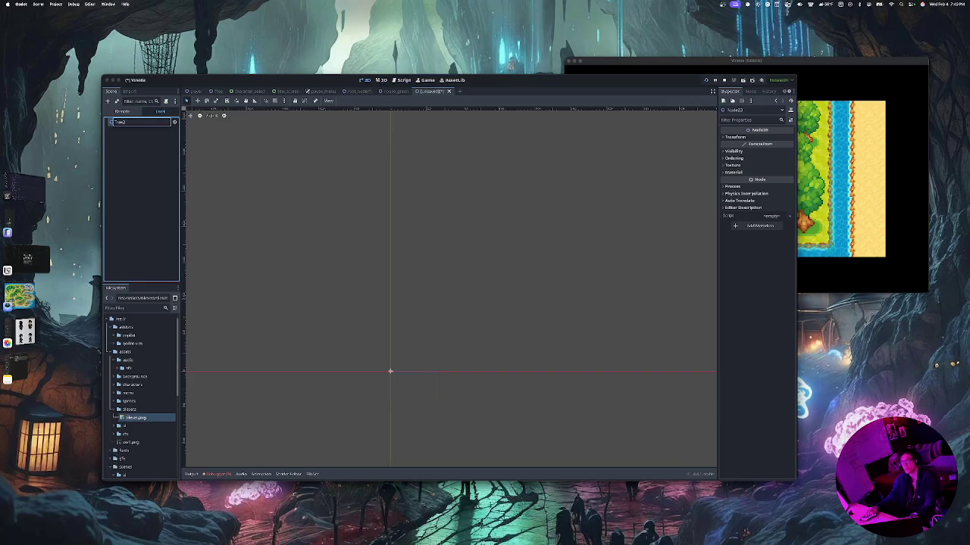
key("Return")
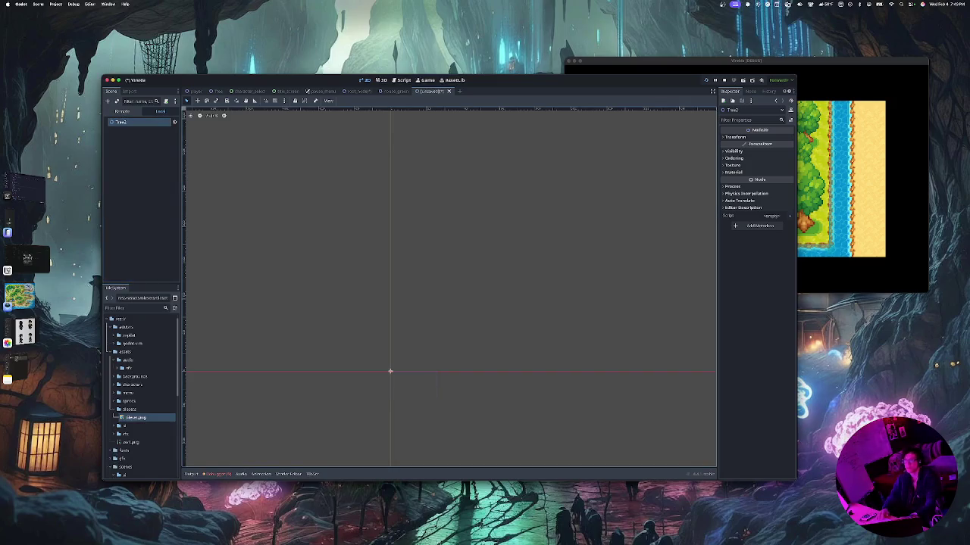
Add two Sprite2D children under Tree2
right_click(135, 124)
key("Escape")
key("ctrl+a")
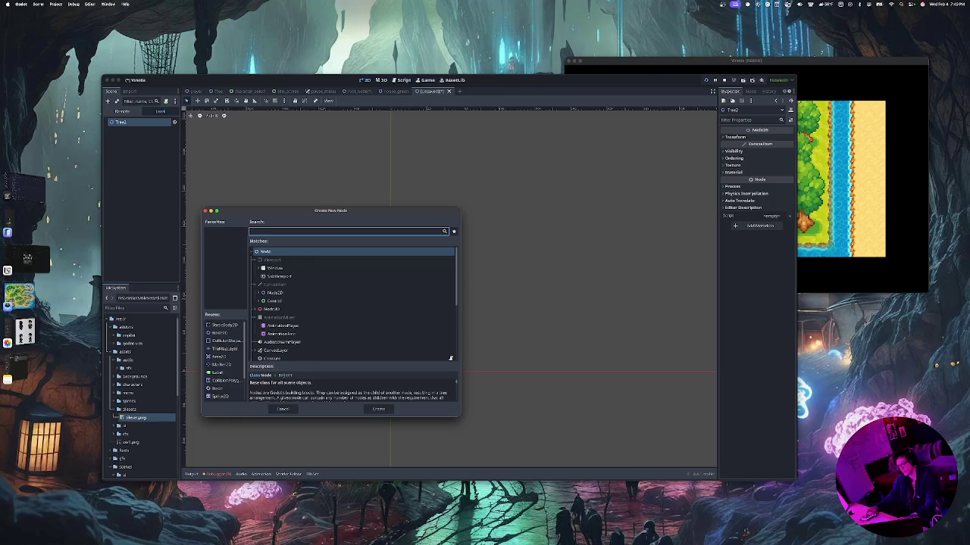
type("sprite")
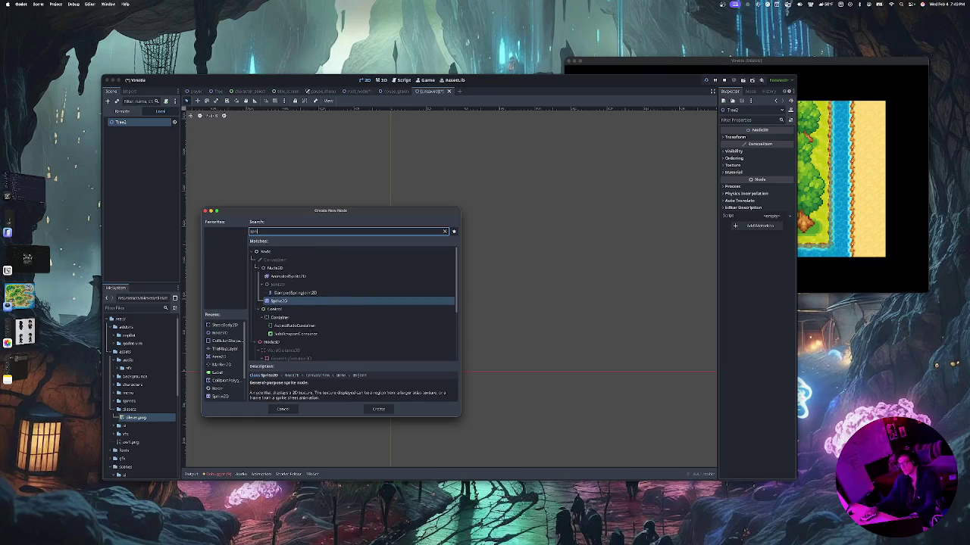
key("Return")
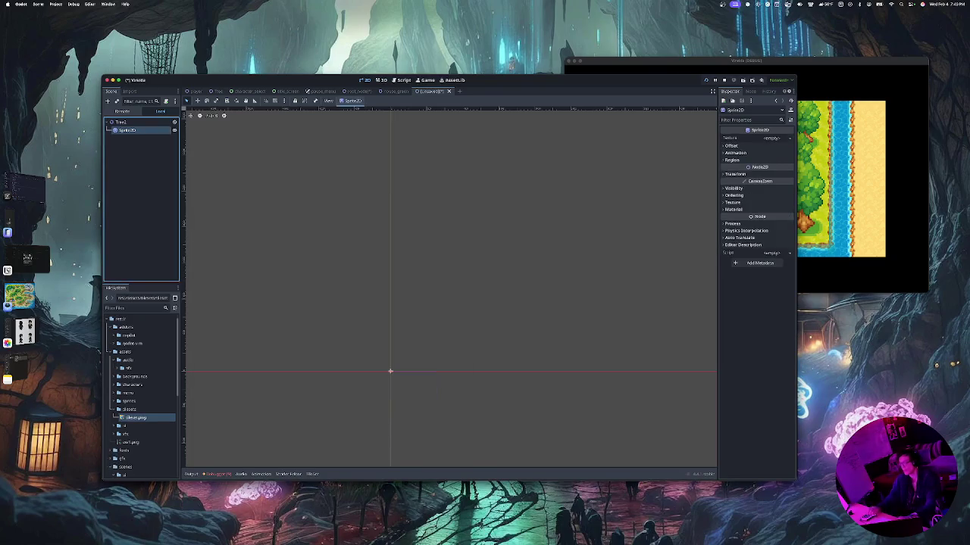
left_click(119, 122)
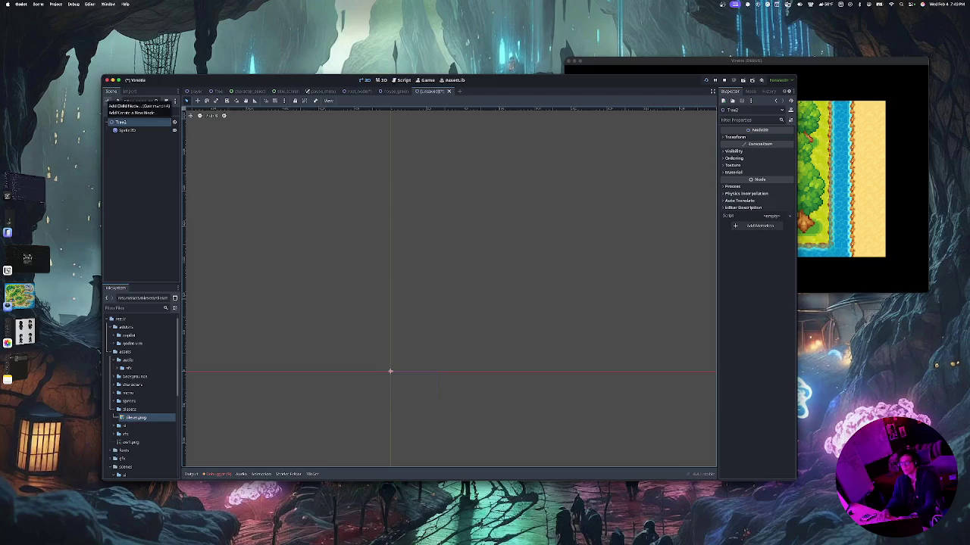
left_click(107, 101)
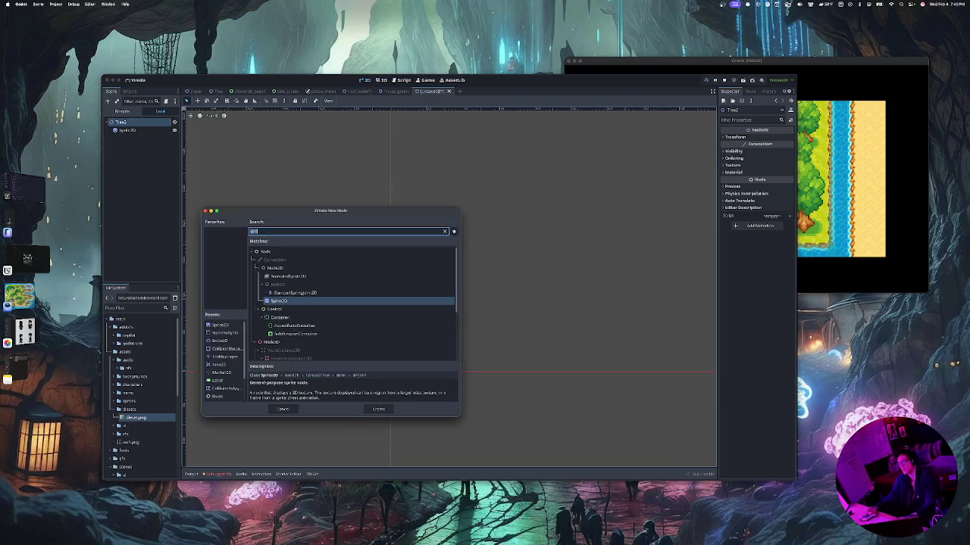
key("Return")
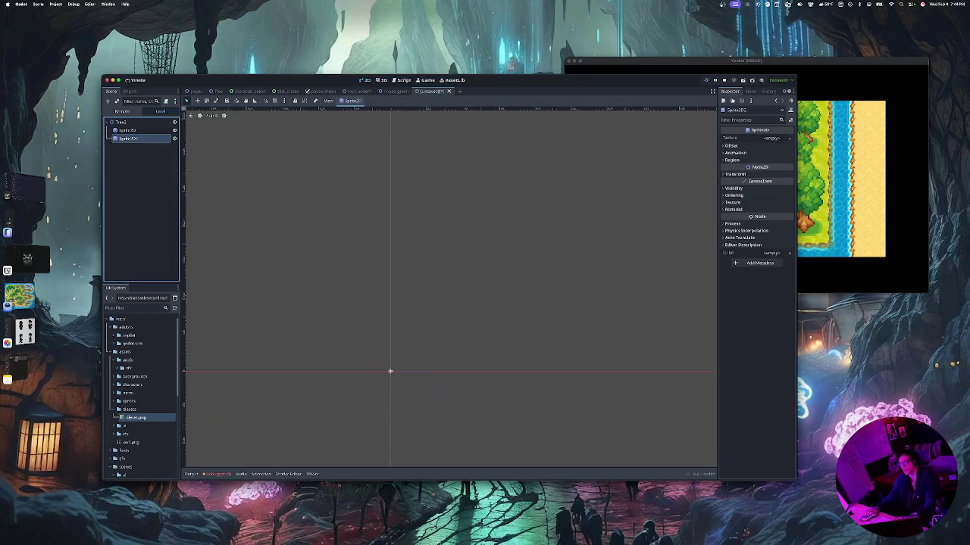
Add a StaticBody2D under Tree2 with a CollisionShape2D child
left_click(122, 122)
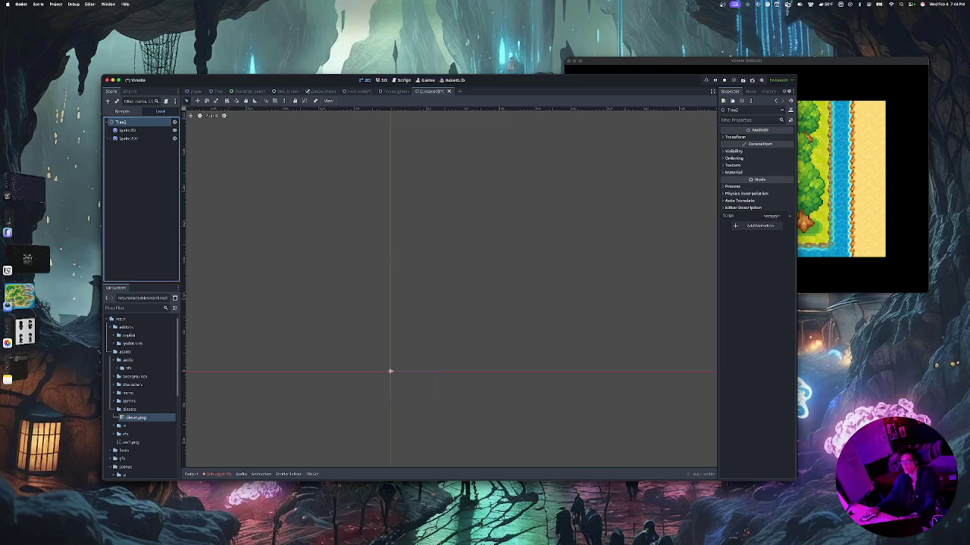
key("ctrl+a")
type("sta")
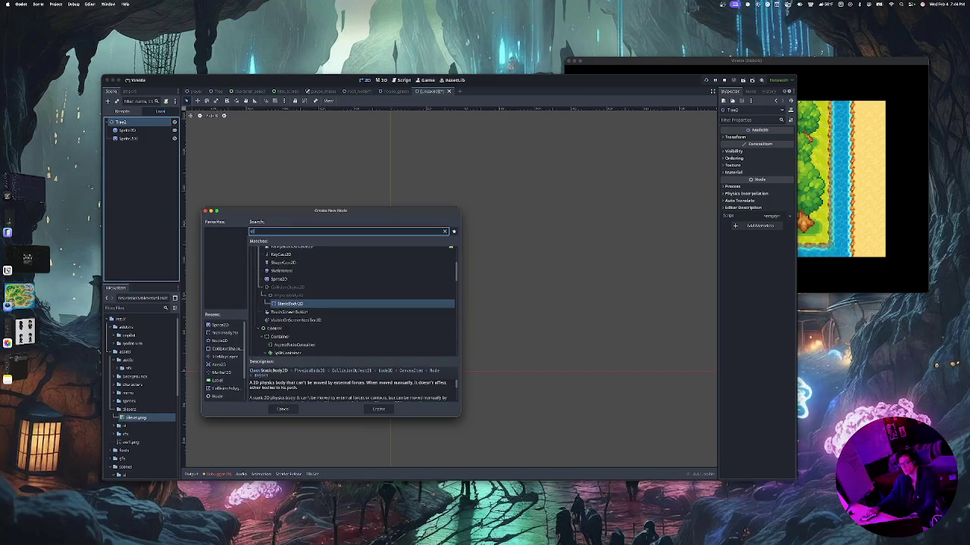
key("Return")
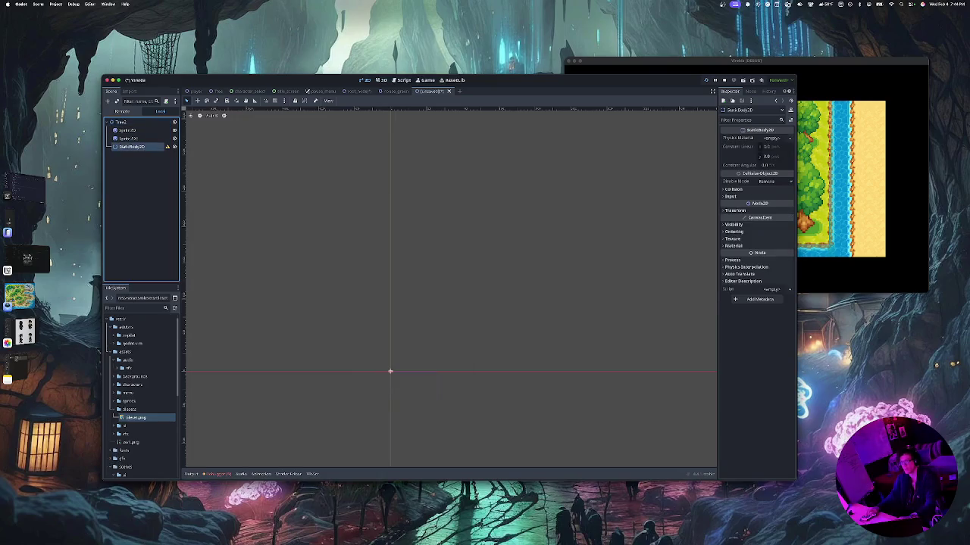
key("ctrl+a")
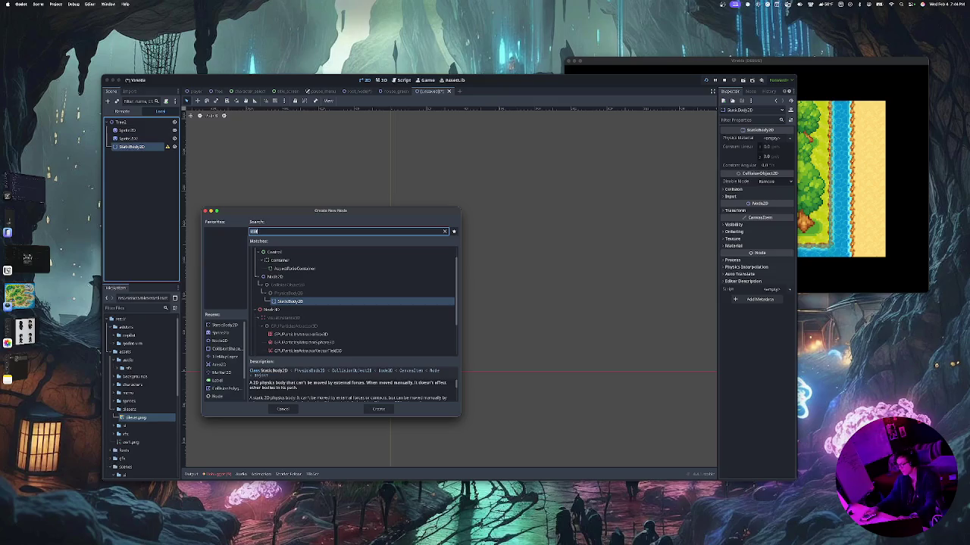
type("col")
key("Return")
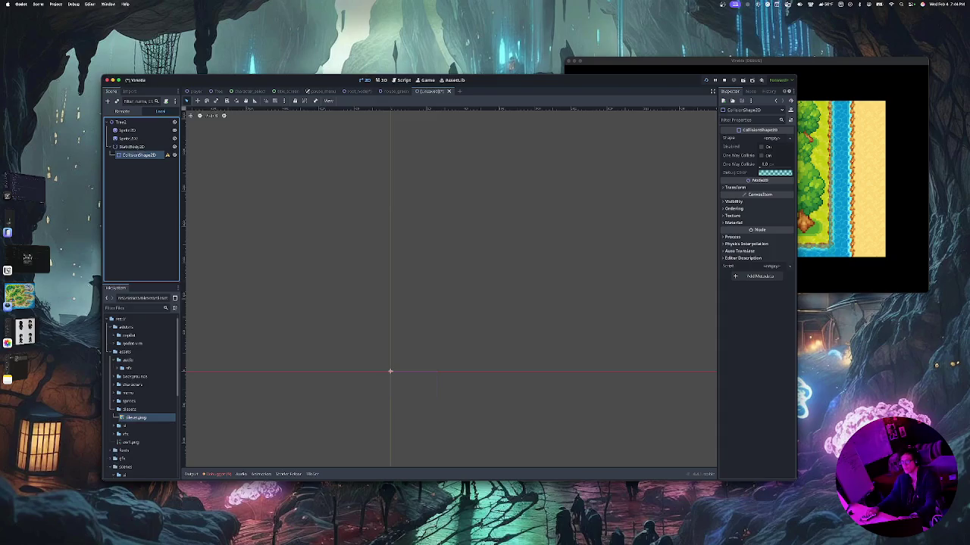
key("Up")
key("Up")
key("Up")
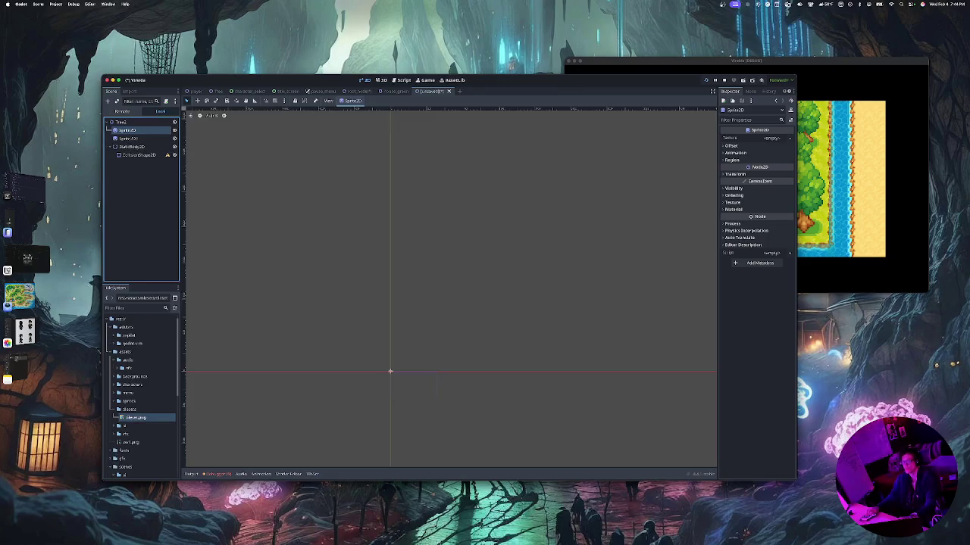
key("Return")
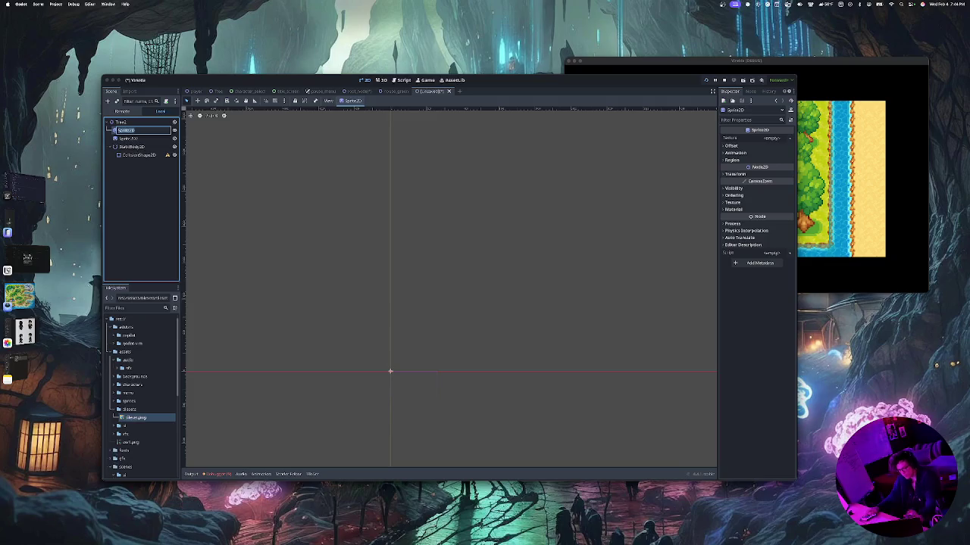
Name the first Sprite2D Trunk and the second Canopy, correcting its capitalisation
key("BackSpace")
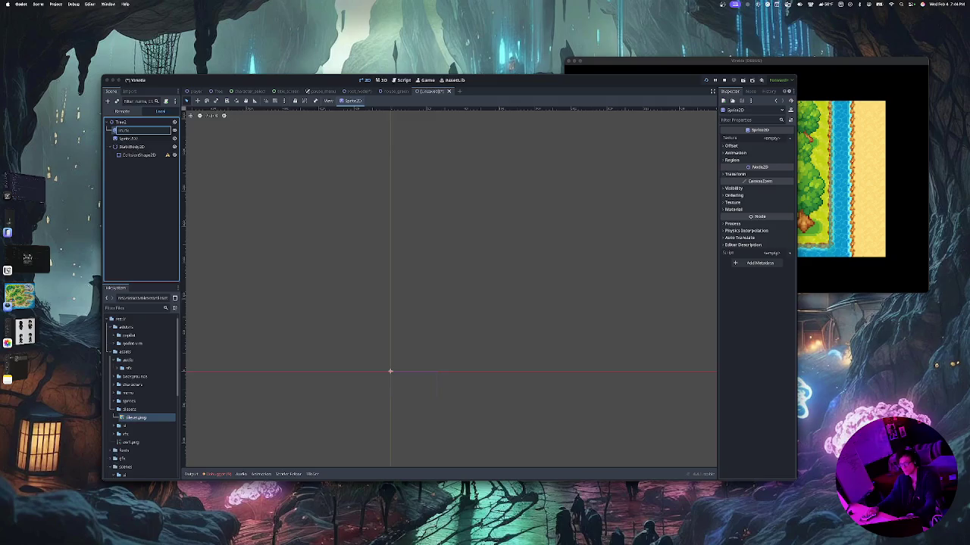
key("Return")
left_click(128, 138)
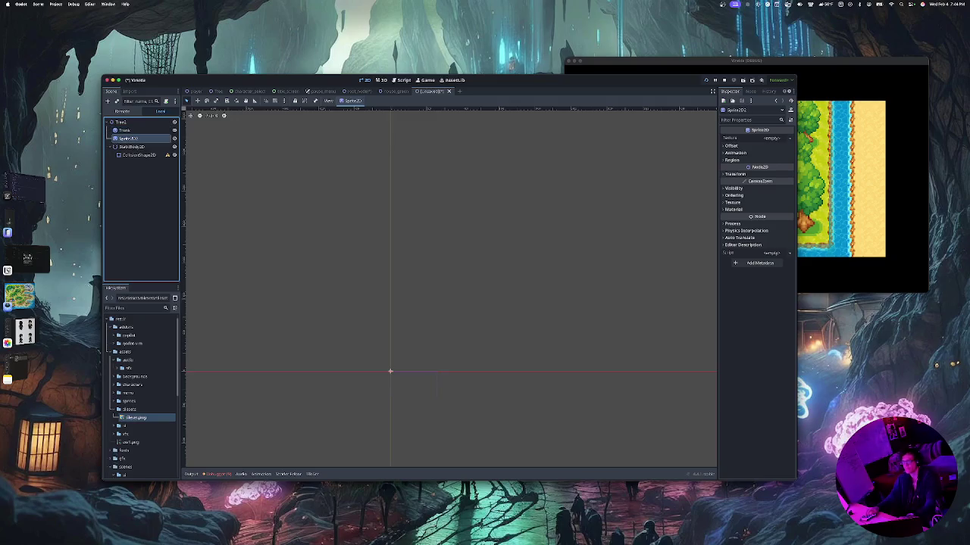
key("Return")
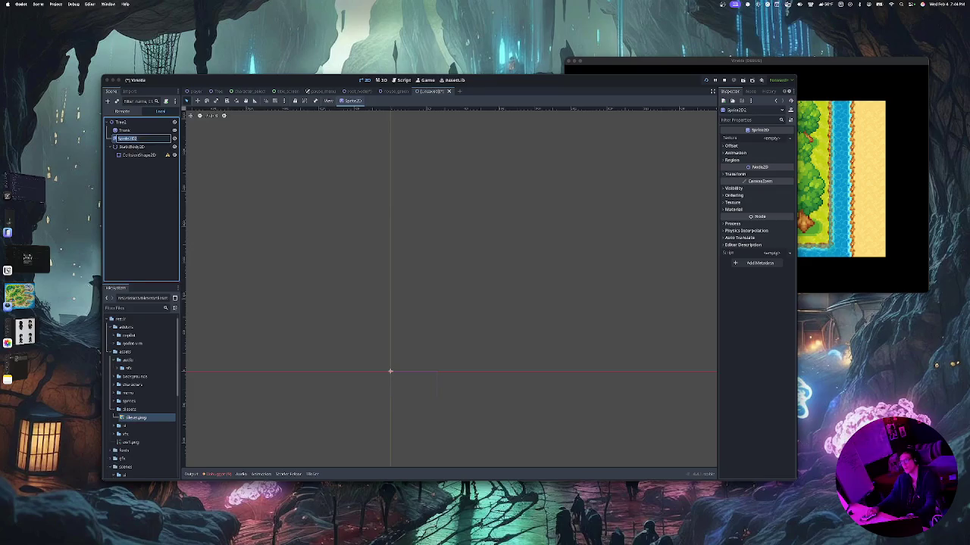
type("Canopy")
key("Return")
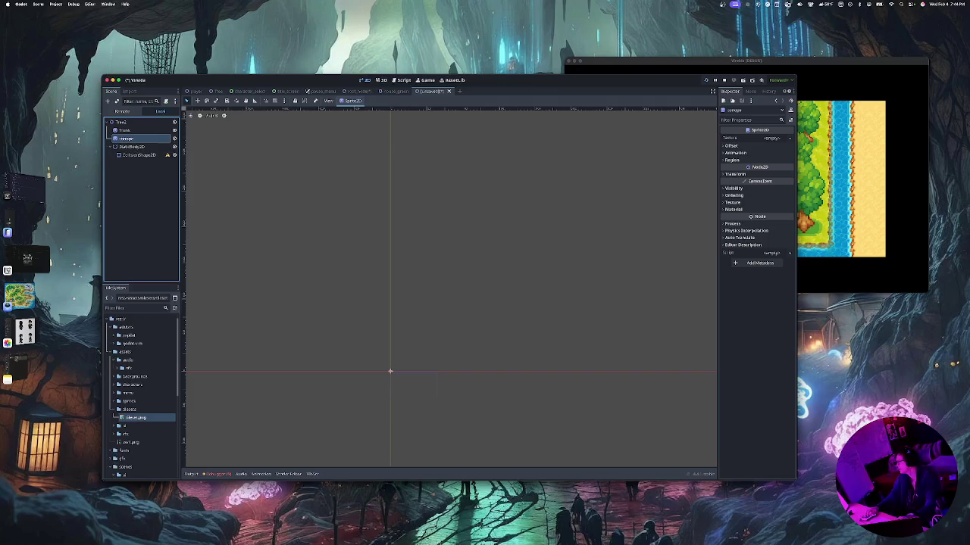
key("Return")
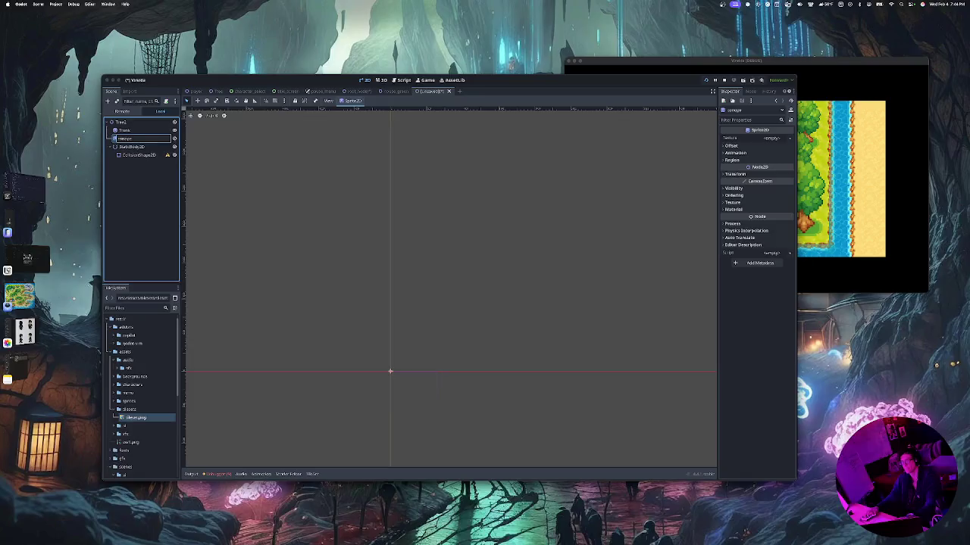
type("Canopy")
key("Return")
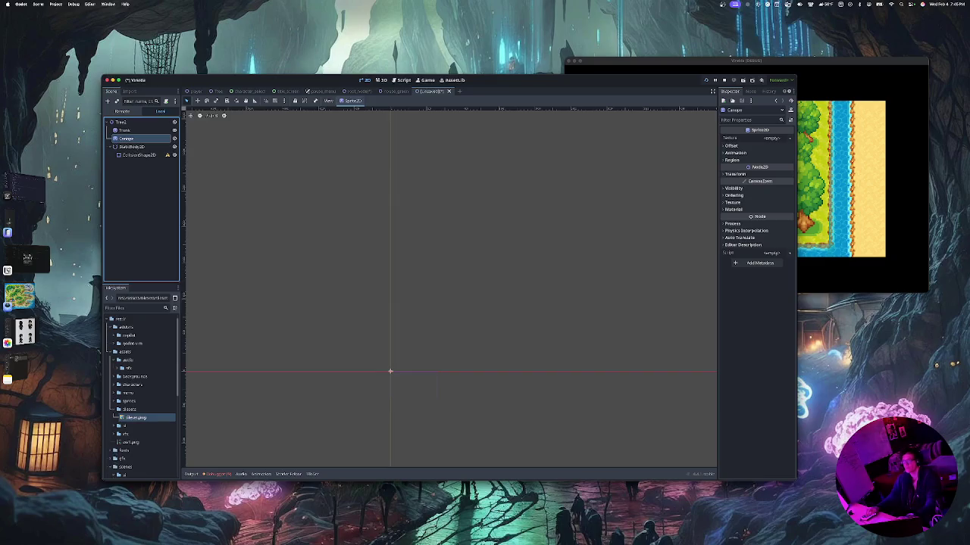
Give Trunk a new AtlasTexture sourced from the tilesheet image and tick Region Enabled
left_click(124, 130)
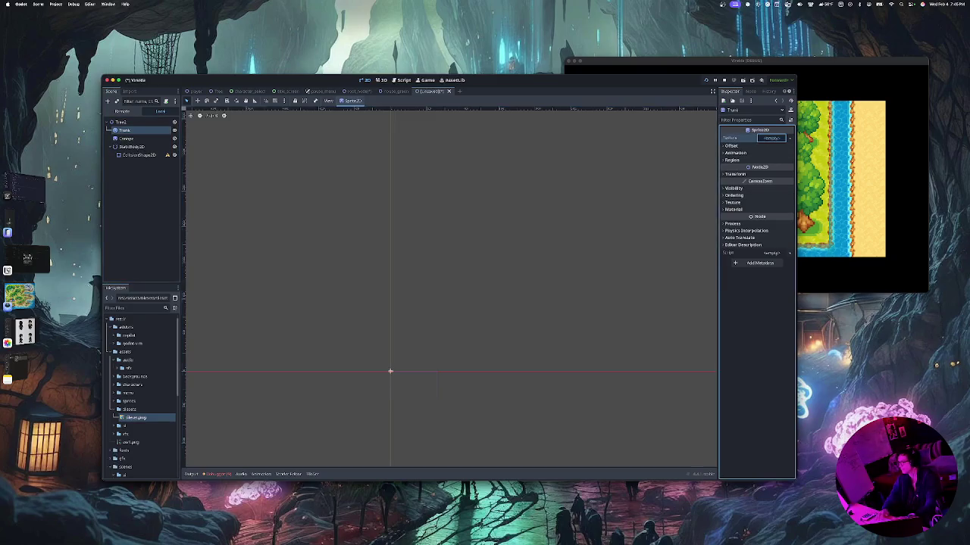
left_click(771, 137)
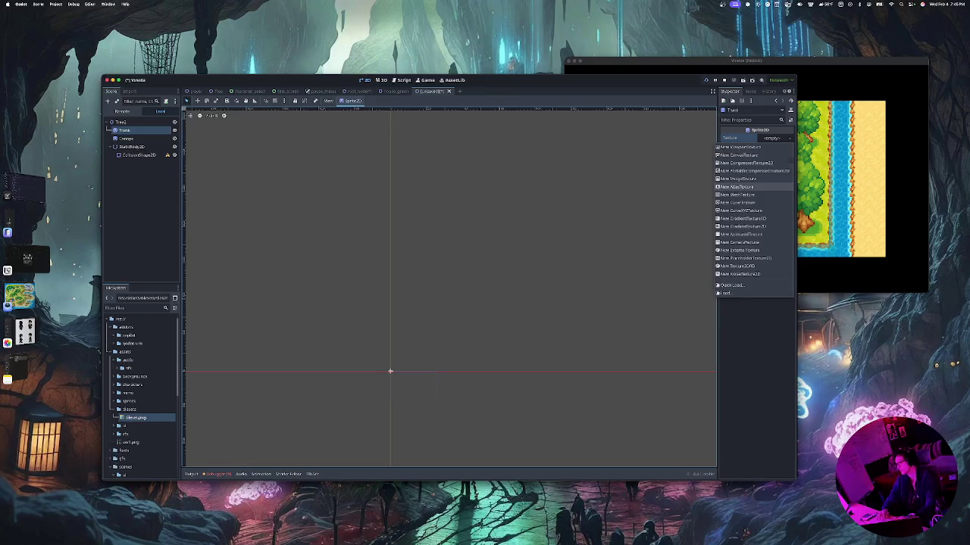
left_click(739, 186)
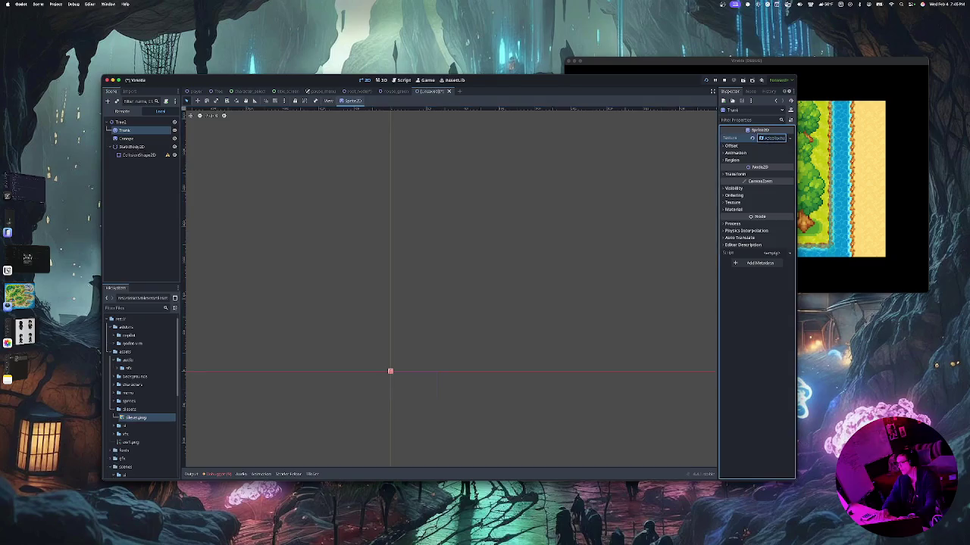
left_click(769, 138)
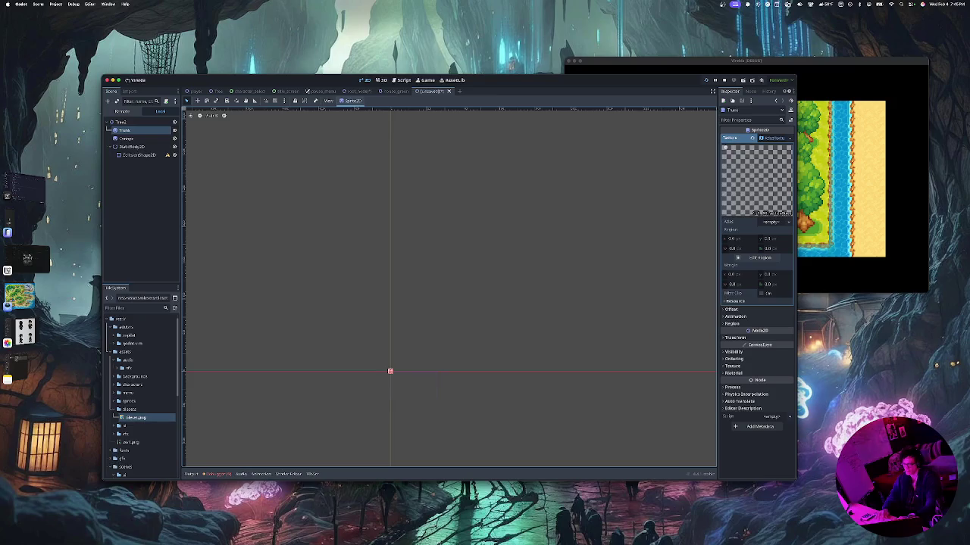
mouse_move(137, 417)
left_mouse_down()
mouse_move(709, 211)
mouse_move(787, 202)
mouse_move(791, 231)
mouse_move(774, 226)
left_mouse_up()
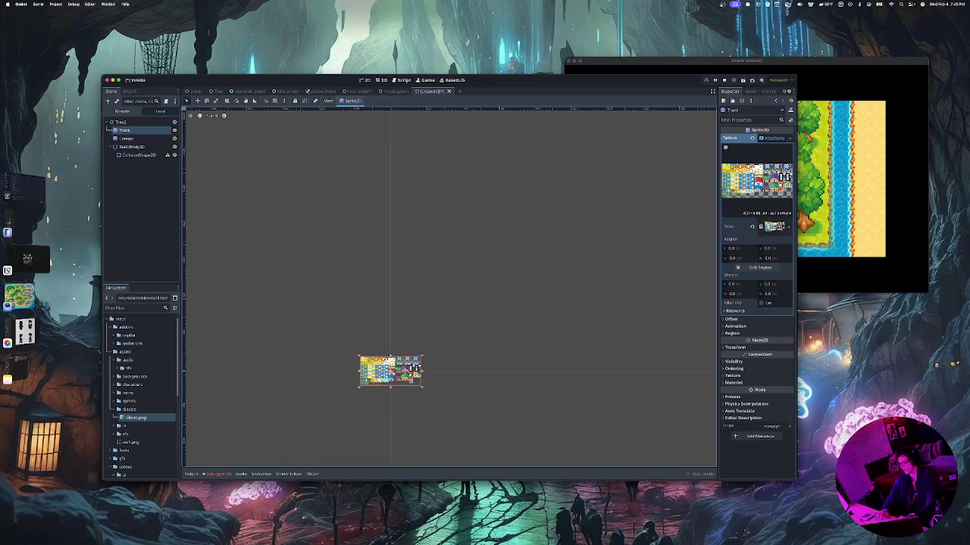
scroll(374, 377, "up", 5)
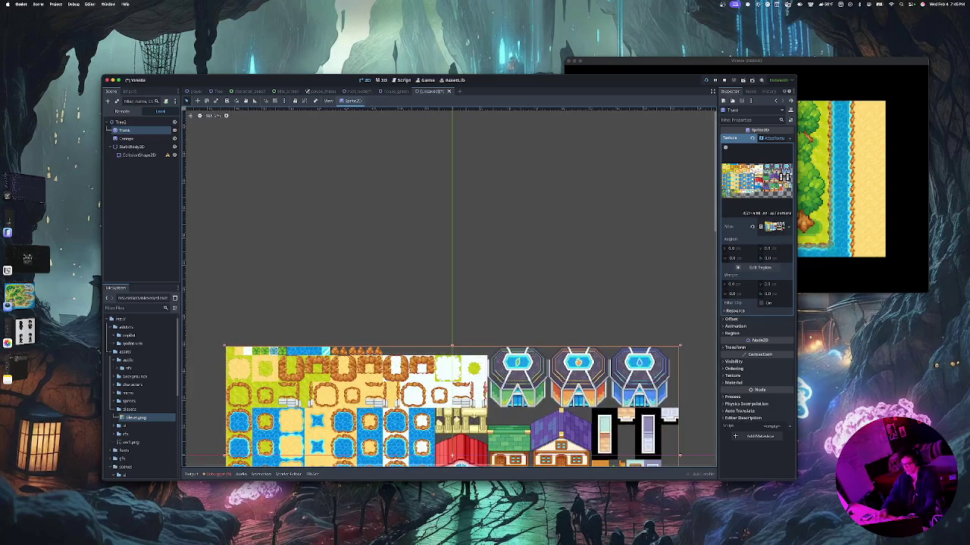
scroll(454, 341, "down", 3)
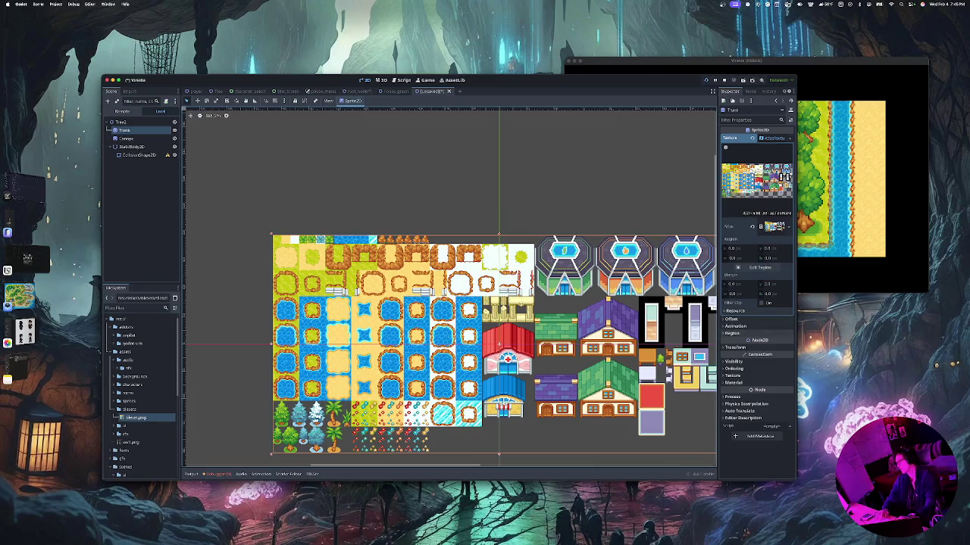
left_click(732, 334)
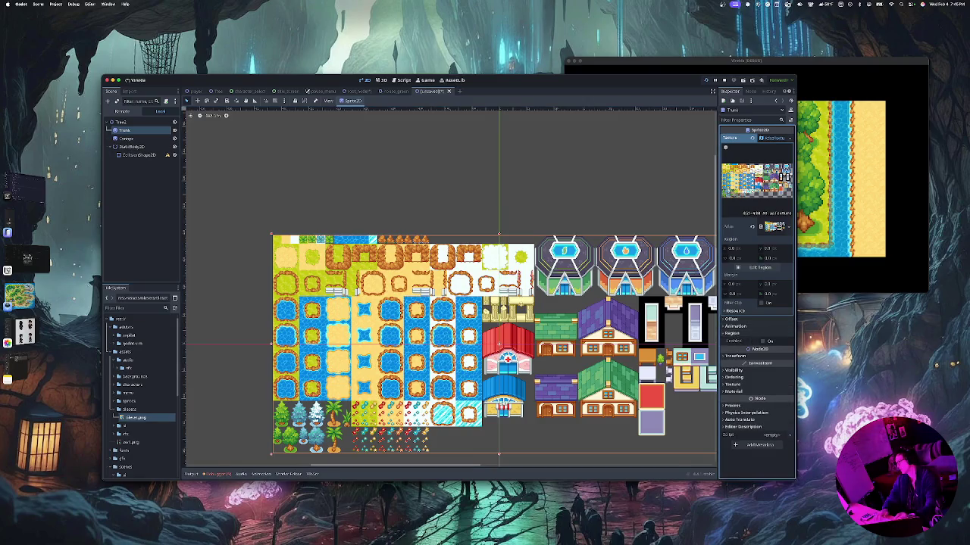
left_click(762, 341)
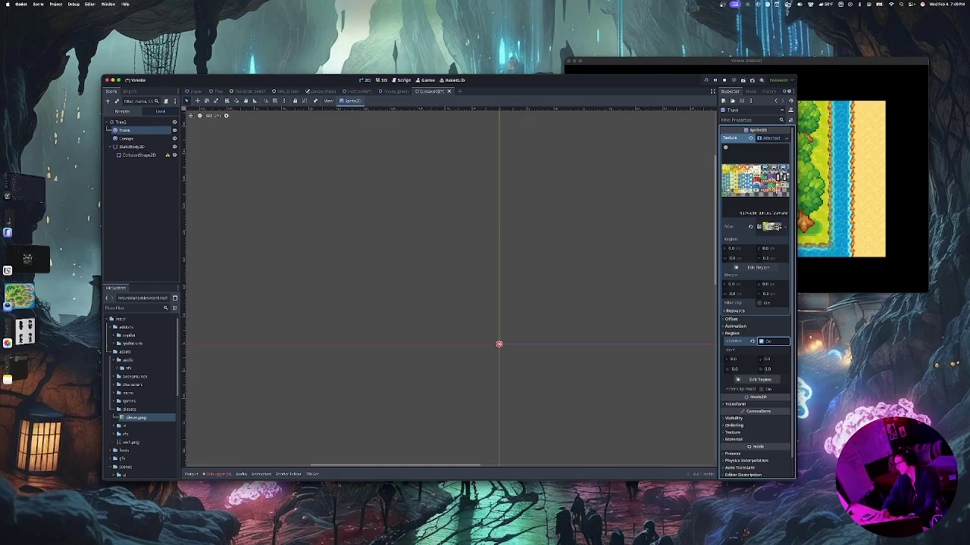
In the Region Editor, draw the region around the tilesheet's lower-left tree tiles, then redraw it
left_click(759, 379)
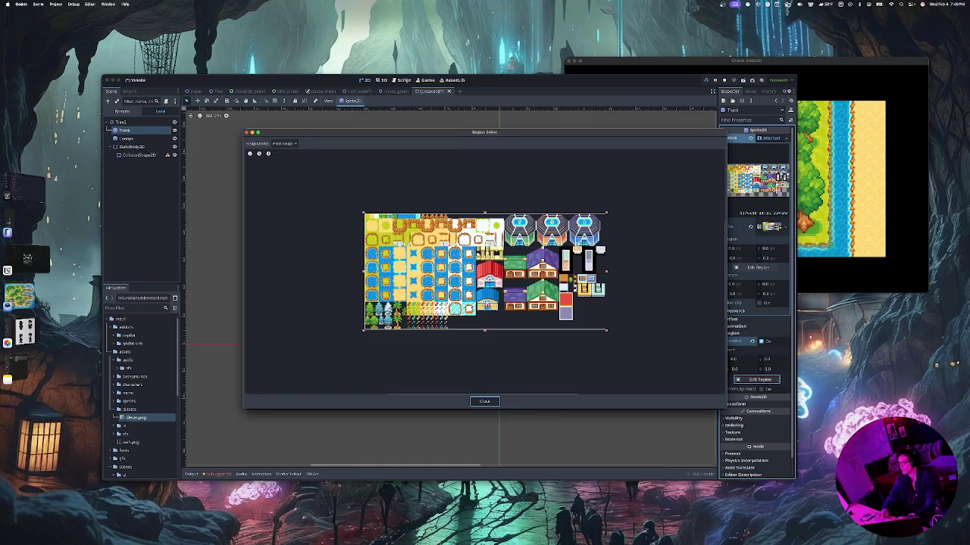
left_click_drag(364, 309, 422, 329)
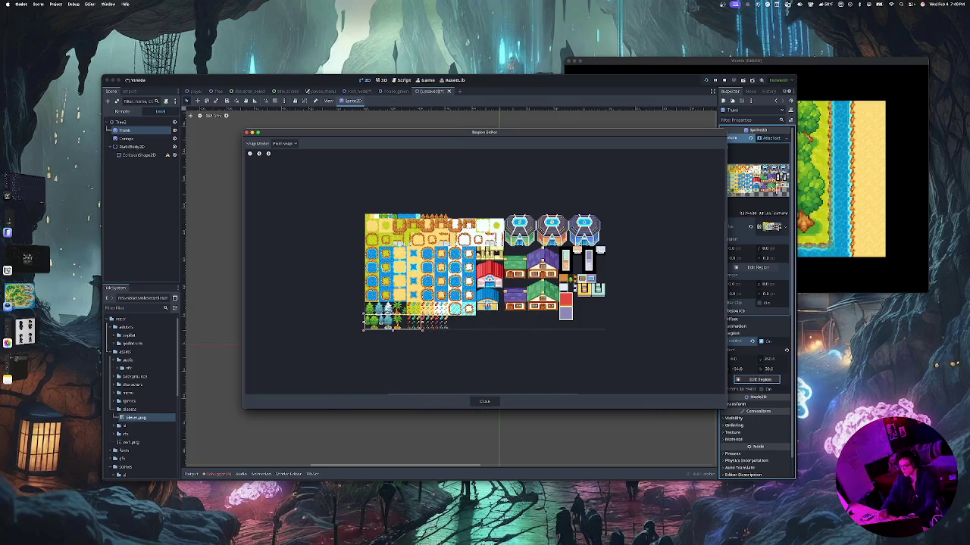
scroll(485, 272, "up", 5)
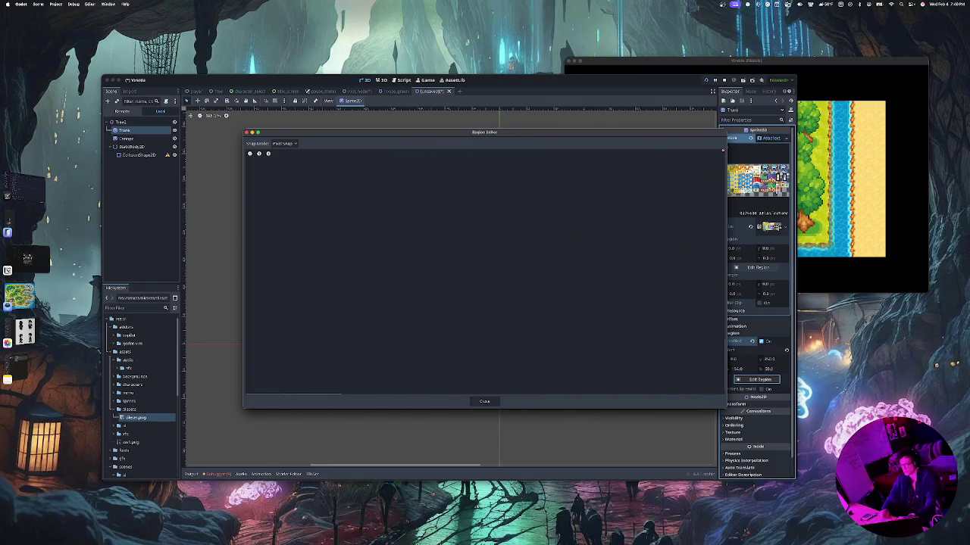
scroll(485, 271, "right", 5)
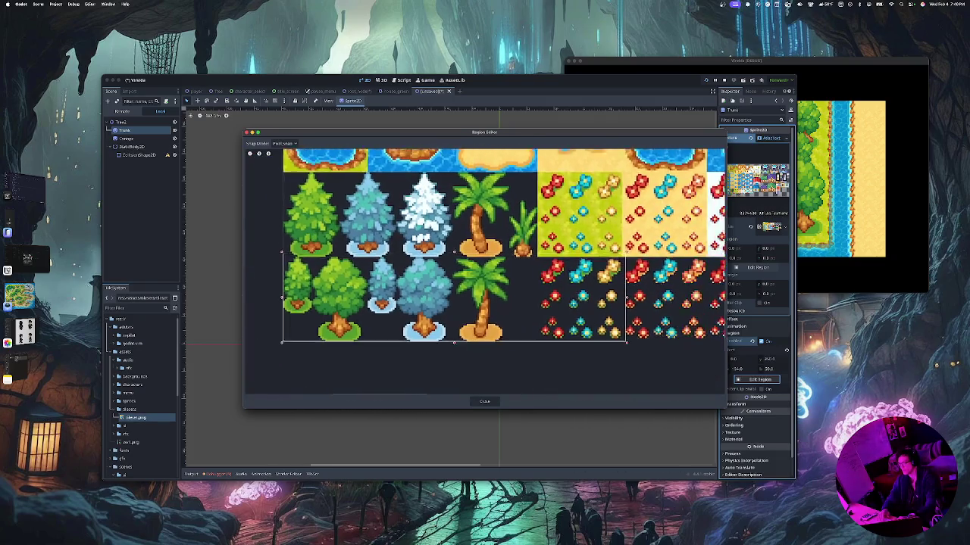
scroll(485, 271, "left", 5)
scroll(485, 272, "down", 2)
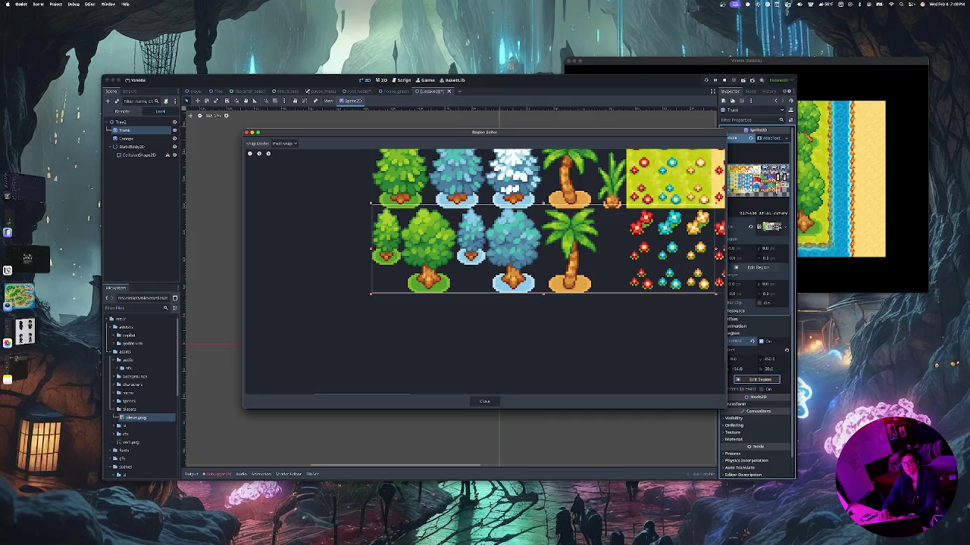
mouse_move(475, 203)
left_mouse_down()
mouse_move(530, 257)
mouse_move(716, 293)
left_mouse_up()
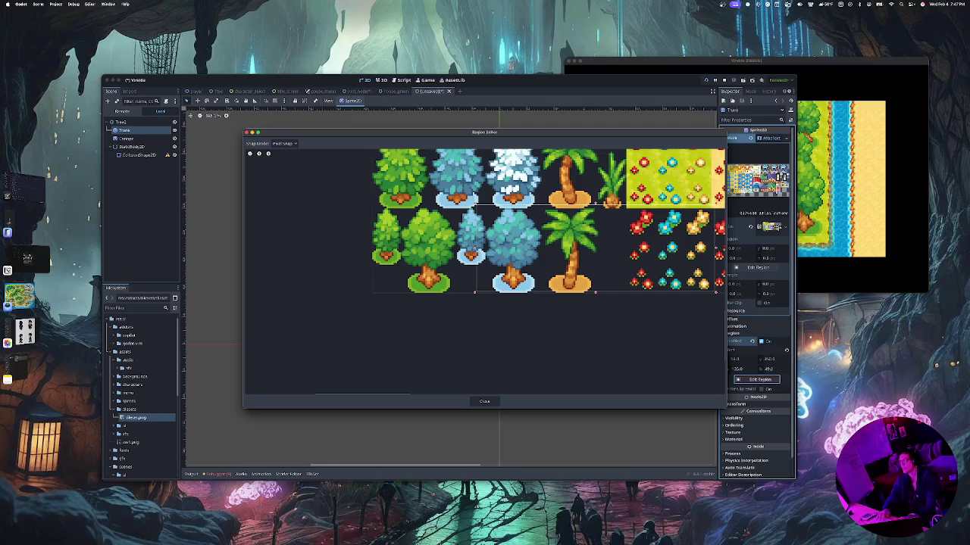
Pull the region's edges and corners inward until it frames only the tall palm tree
left_click_drag(473, 249, 493, 250)
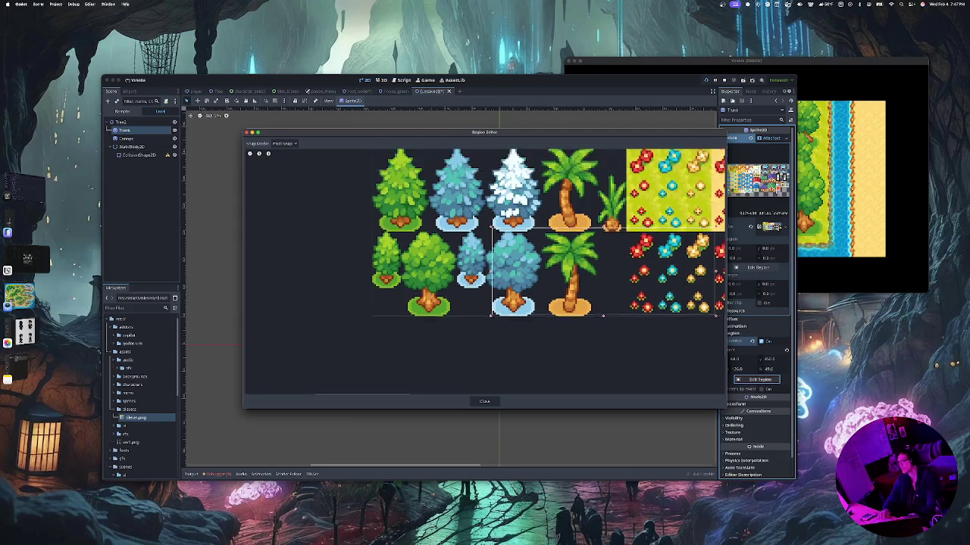
scroll(485, 250, "down", 5)
scroll(485, 250, "up", 5)
scroll(522, 250, "up", 2)
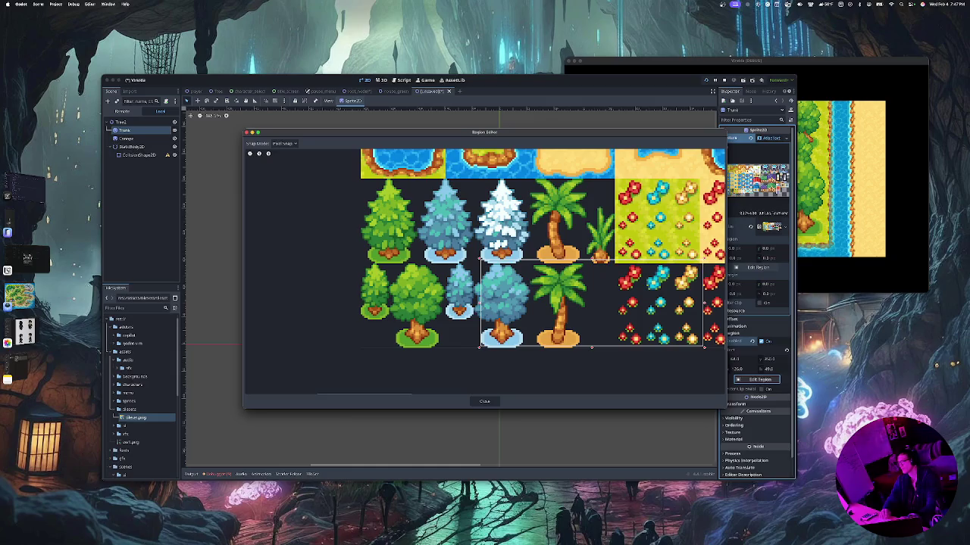
left_click_drag(481, 259, 500, 179)
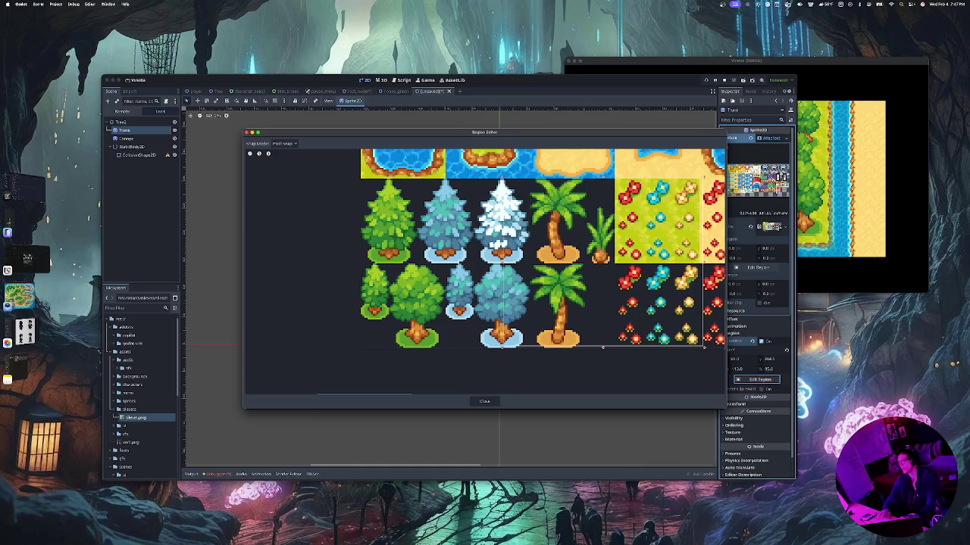
mouse_move(479, 347)
left_mouse_down()
mouse_move(539, 279)
mouse_move(525, 264)
left_mouse_up()
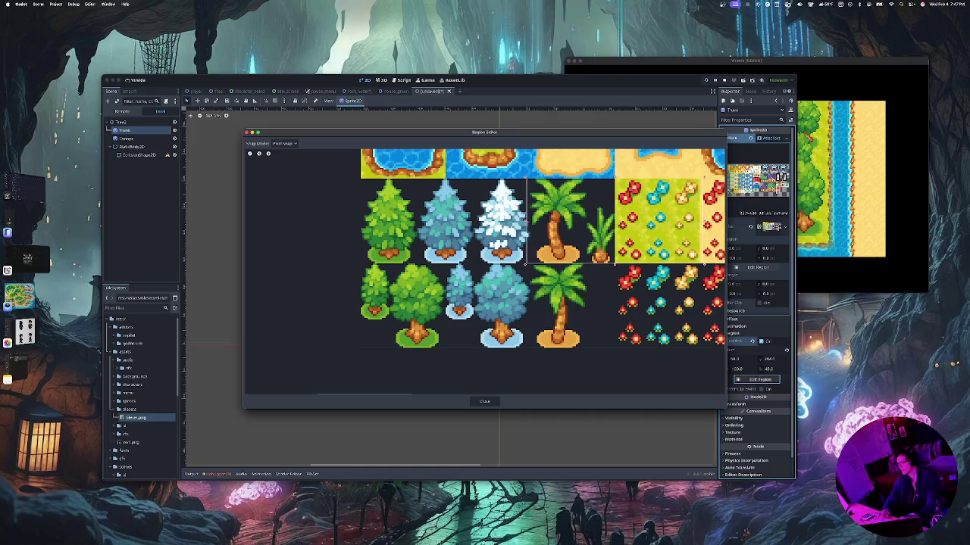
mouse_move(614, 263)
left_mouse_down()
mouse_move(641, 267)
mouse_move(585, 264)
left_mouse_up()
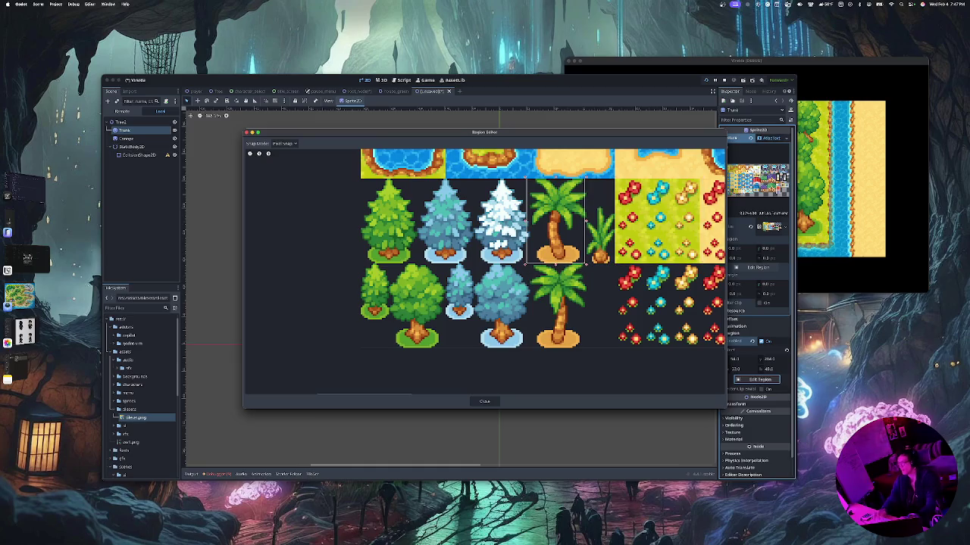
scroll(557, 220, "up", 5)
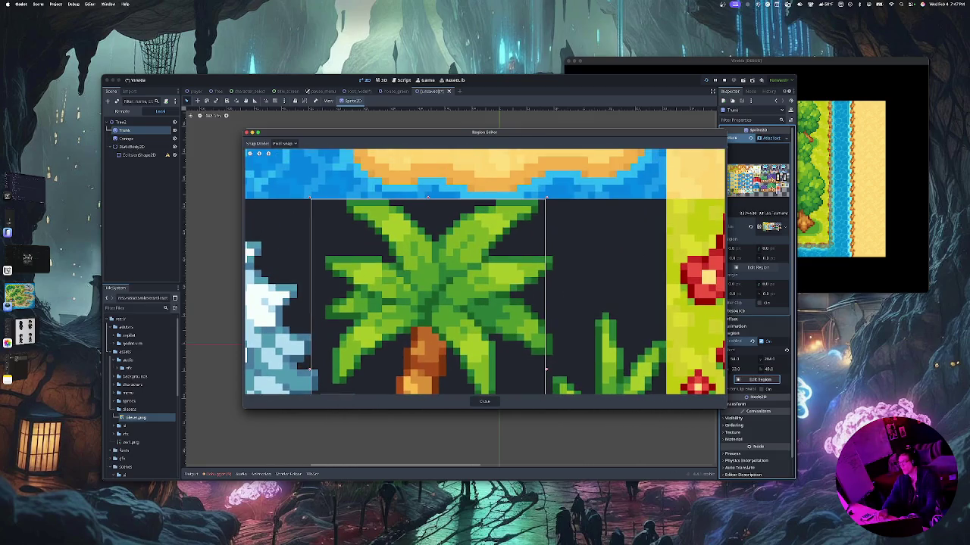
Shrink the Trunk region onto the palm trunk and trim its width to 24
scroll(485, 273, "down", 5)
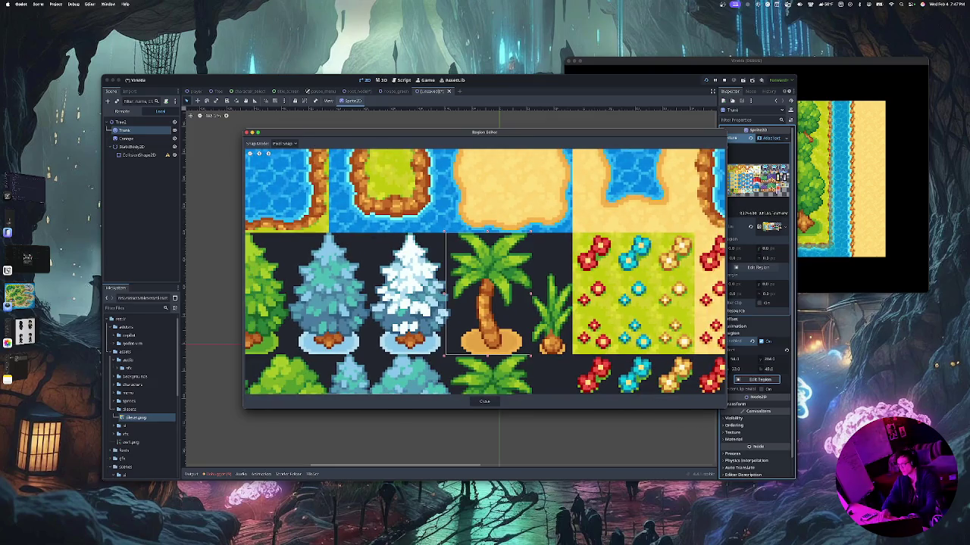
left_click_drag(445, 231, 460, 328)
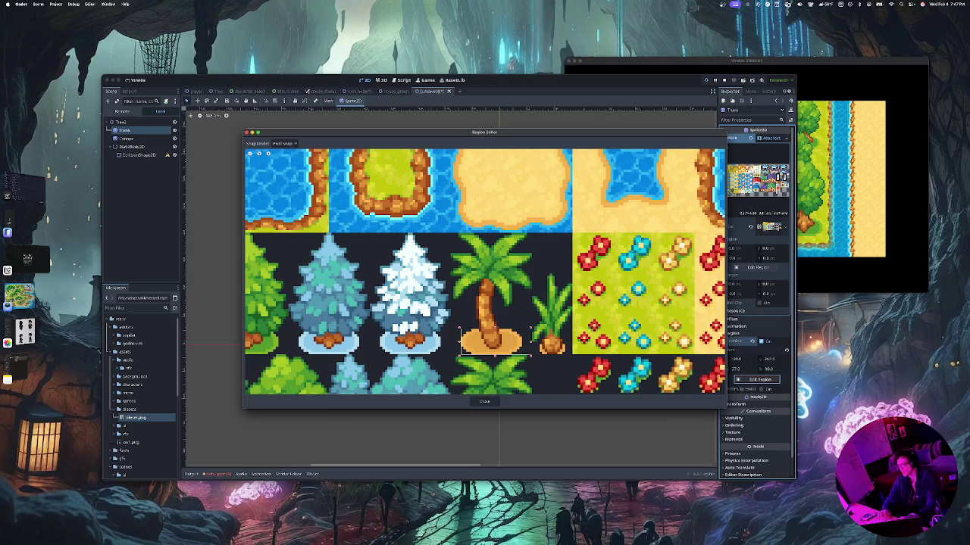
left_click_drag(531, 339, 525, 339)
scroll(486, 365, "up", 4)
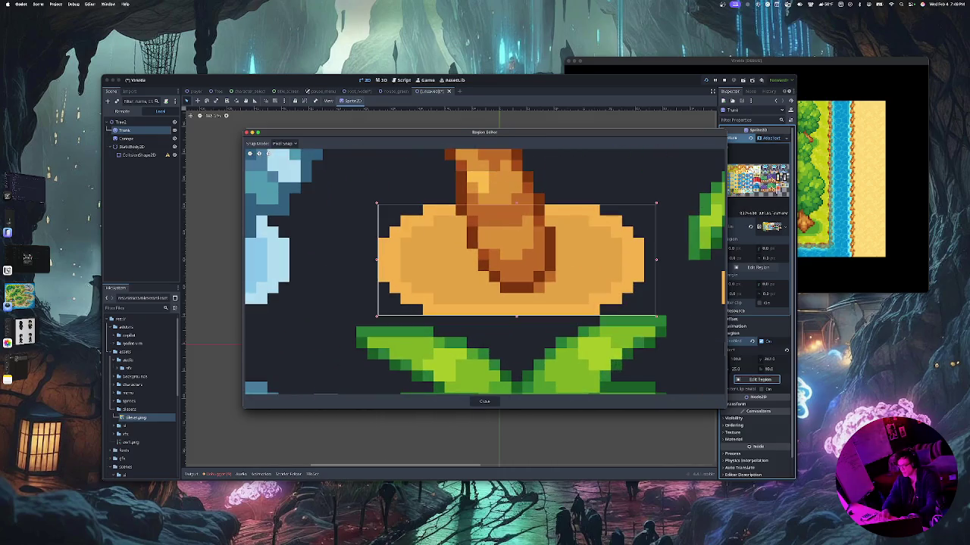
mouse_move(377, 260)
left_mouse_down()
mouse_move(365, 259)
mouse_move(376, 260)
left_mouse_up()
left_click_drag(656, 259, 644, 260)
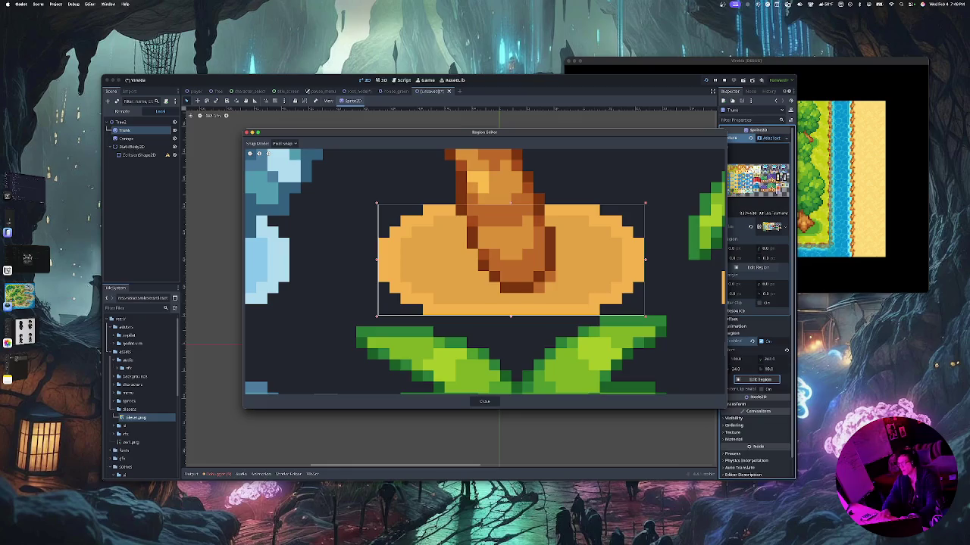
Fine-tune the region's top and side edges so it fits the lower trunk and sandy base
scroll(587, 256, "down", 3)
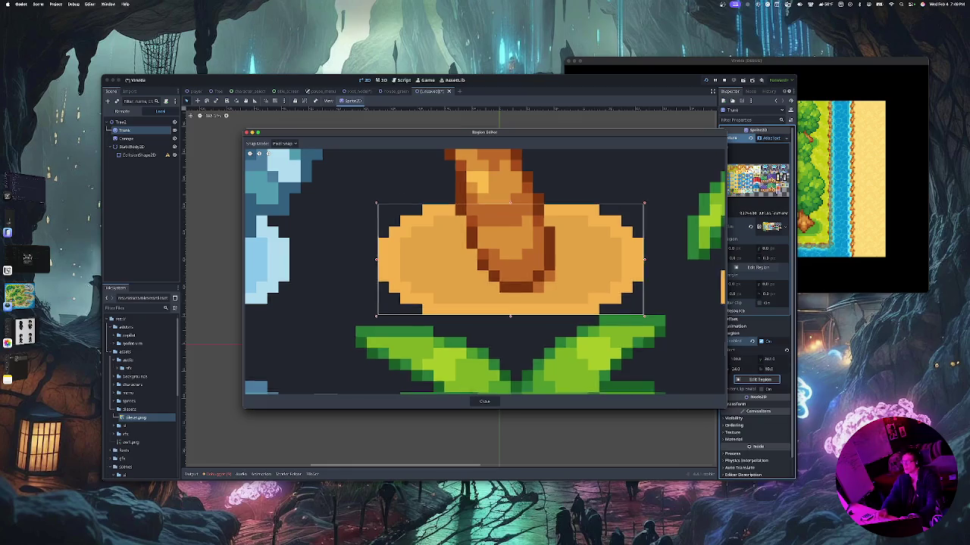
scroll(485, 272, "down", 3)
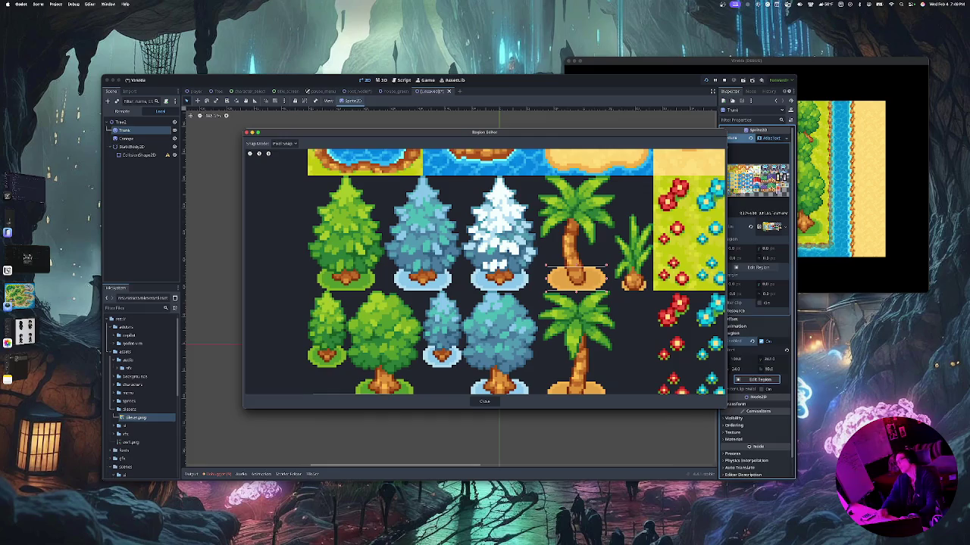
scroll(485, 273, "up", 3)
scroll(485, 273, "down", 4)
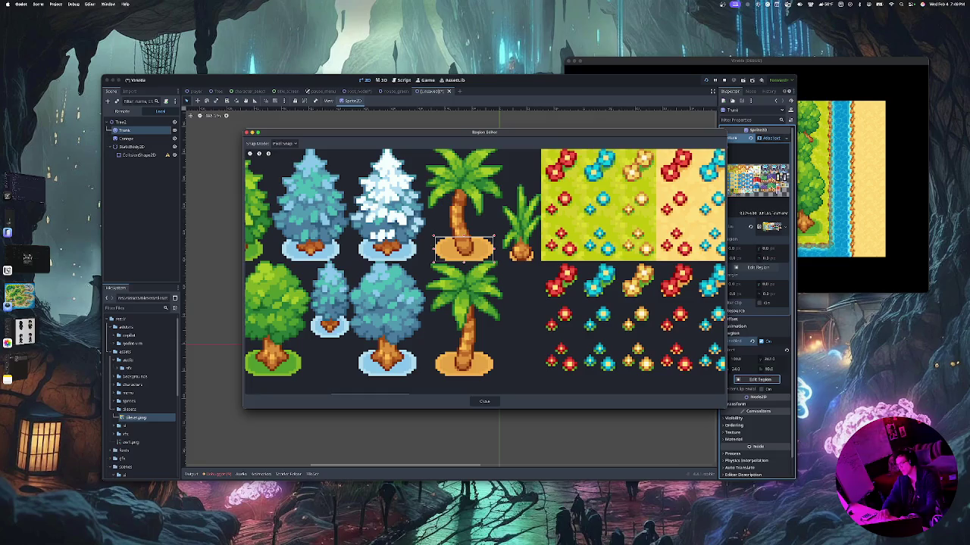
left_click_drag(464, 237, 463, 236)
left_click_drag(464, 237, 464, 188)
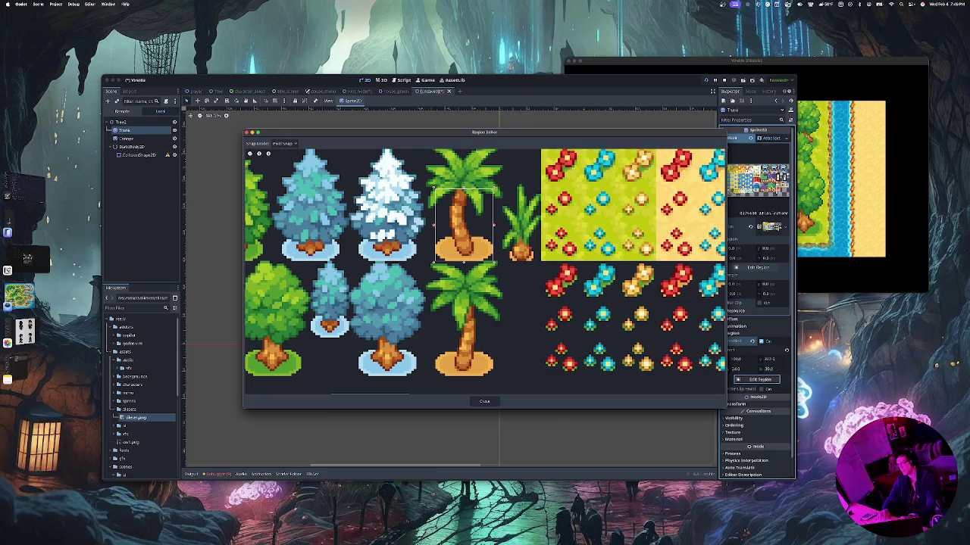
left_click_drag(494, 225, 474, 225)
left_click_drag(474, 225, 493, 225)
left_click_drag(463, 188, 464, 217)
left_click_drag(464, 217, 464, 215)
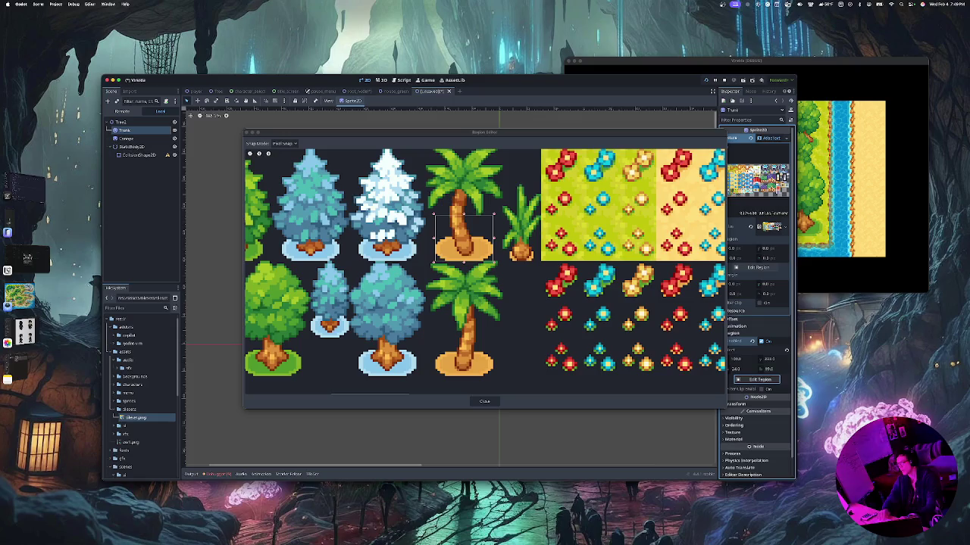
Close the region editor and inspect the finished Tree scene's TrunkSprite and CollisionShape2D
left_click(484, 401)
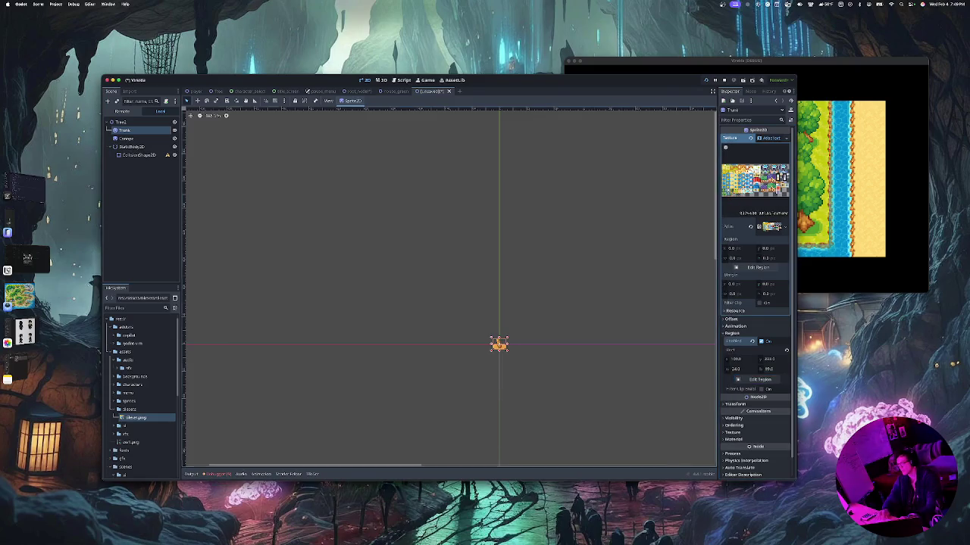
left_click(218, 91)
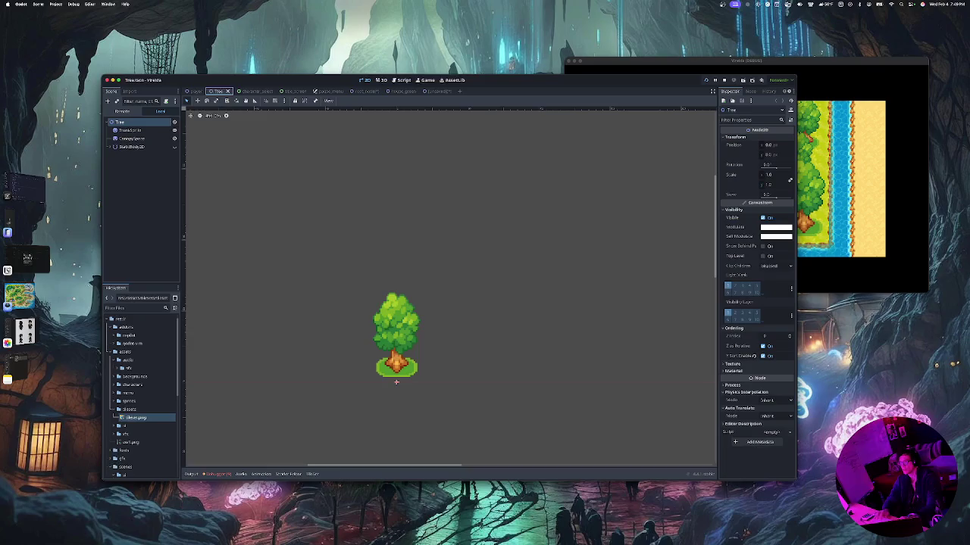
left_click(110, 146)
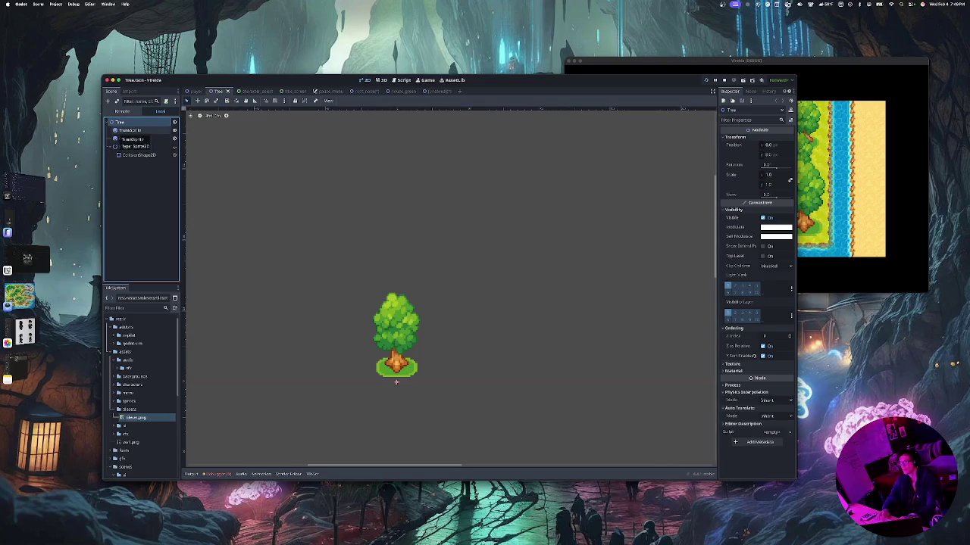
left_click(396, 377)
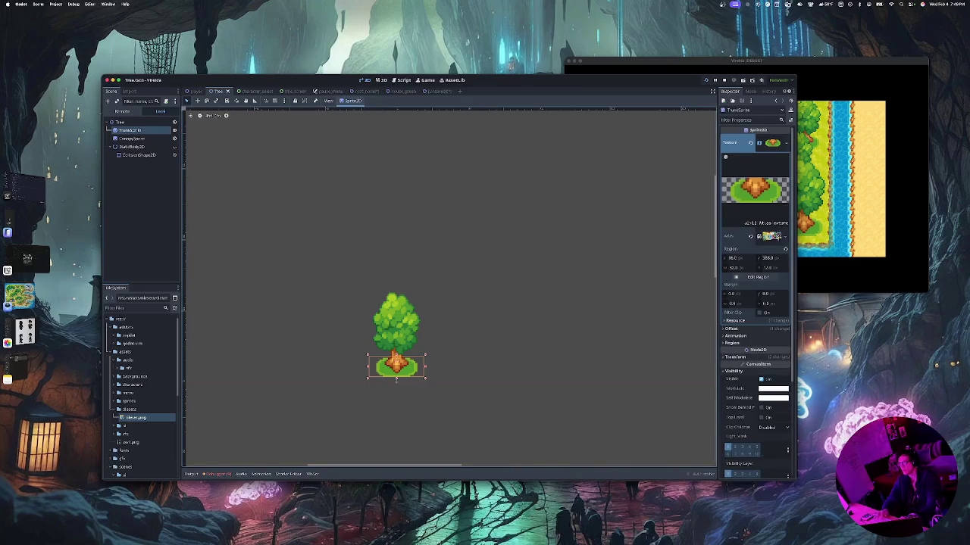
Compare the CanopySprite and TrunkSprite settings, then switch scenes to house_green
mouse_move(772, 236)
left_mouse_down()
mouse_move(373, 113)
mouse_move(258, 115)
mouse_move(144, 146)
mouse_move(132, 138)
left_mouse_up()
left_click(130, 138)
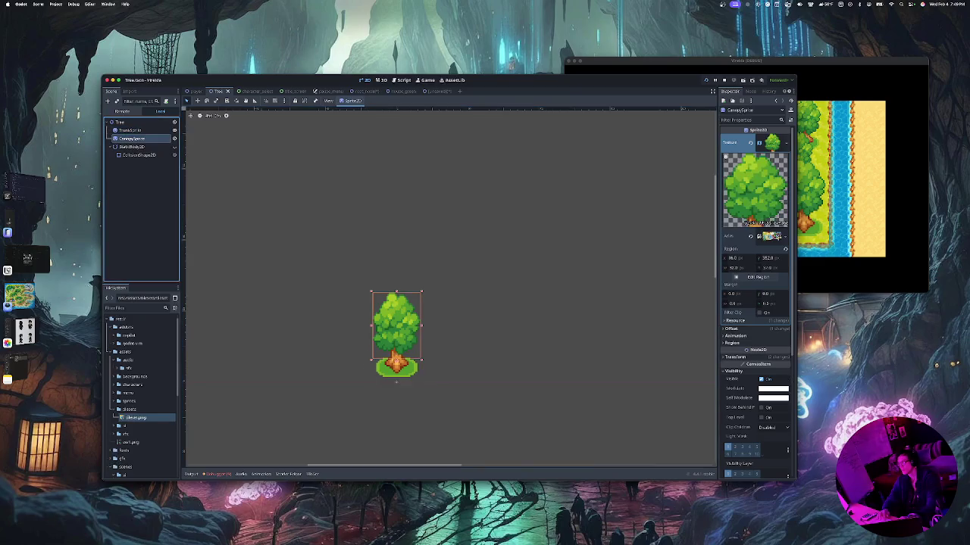
left_click(128, 130)
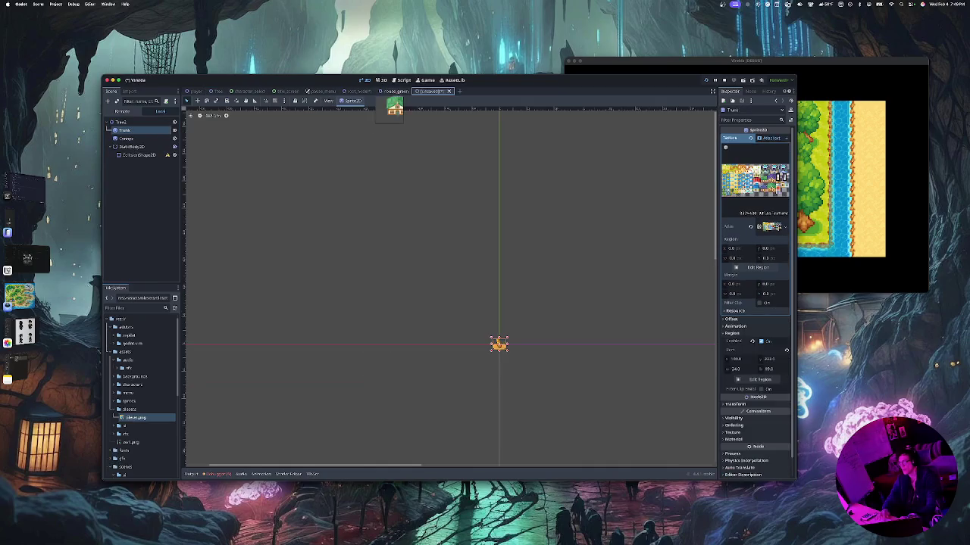
left_click(356, 91)
left_click(394, 91)
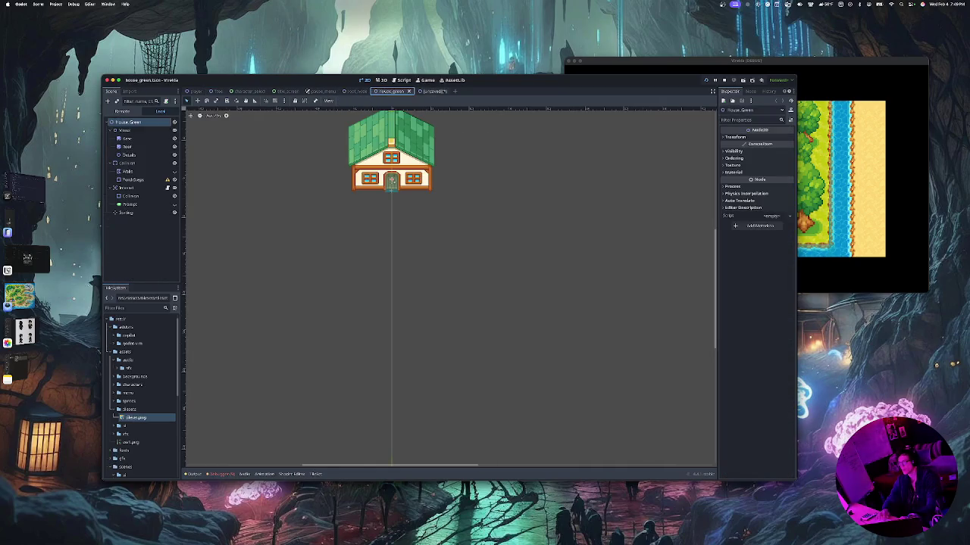
left_click(426, 91)
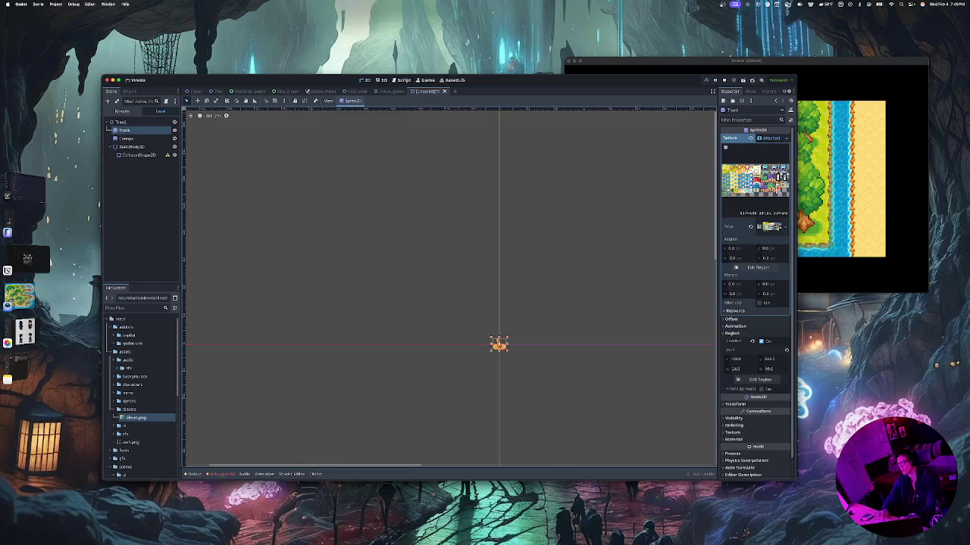
Open the Trunk texture's region editor and move the region onto the tree tiles
scroll(530, 345, "up", 4)
scroll(519, 347, "up", 1)
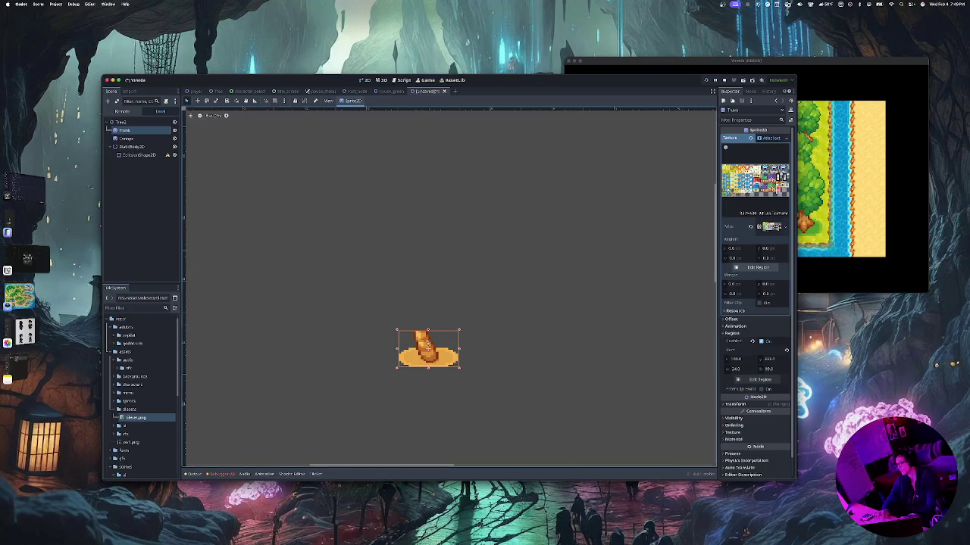
left_click(758, 268)
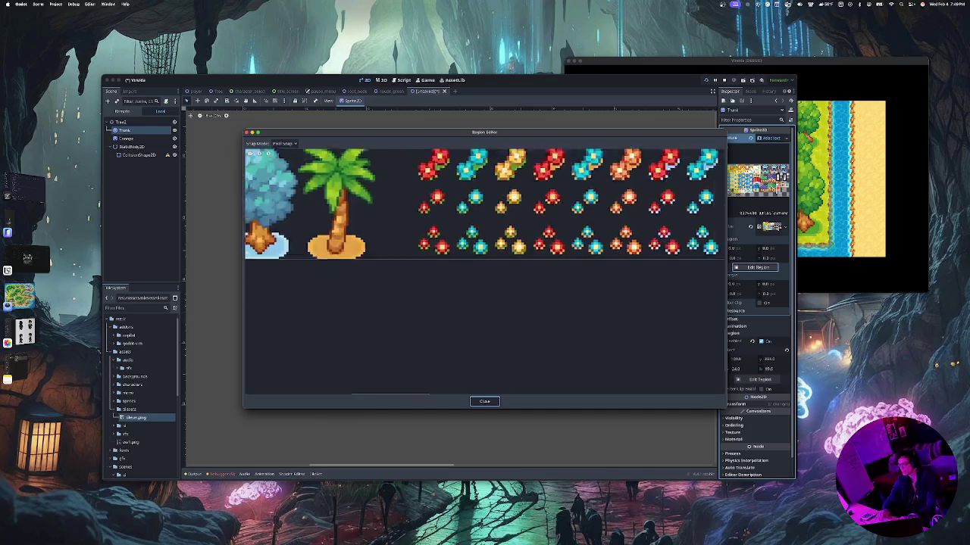
scroll(493, 273, "up", 5)
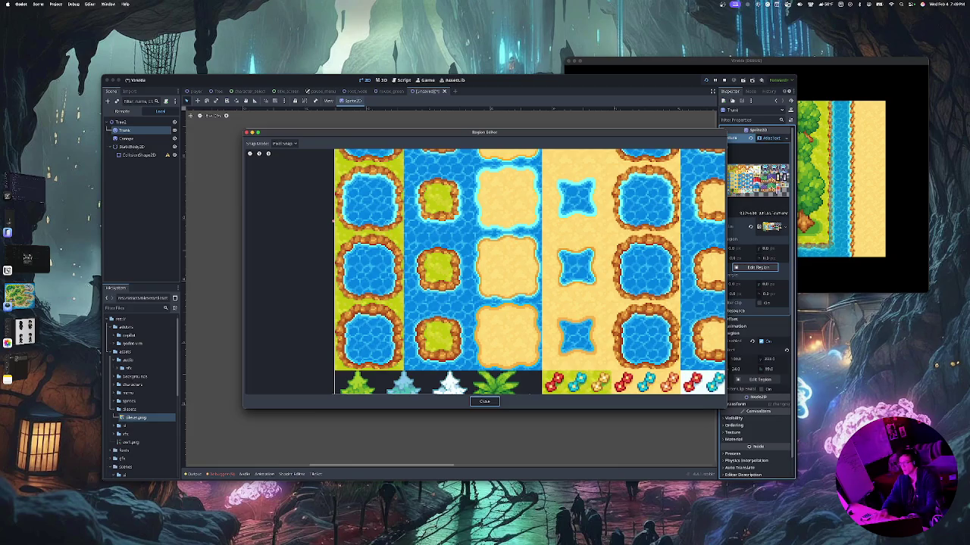
scroll(485, 273, "down", 5)
scroll(480, 211, "down", 1)
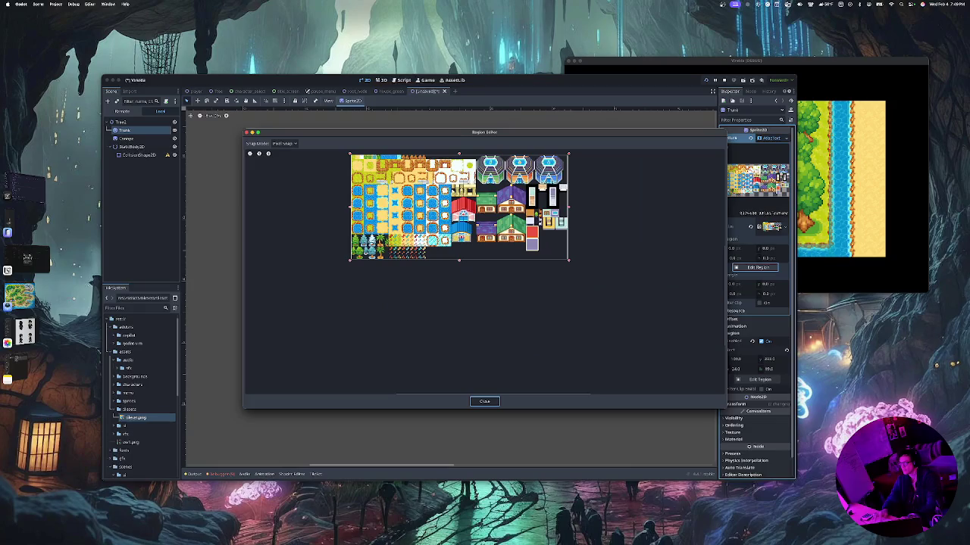
left_click_drag(569, 234, 371, 258)
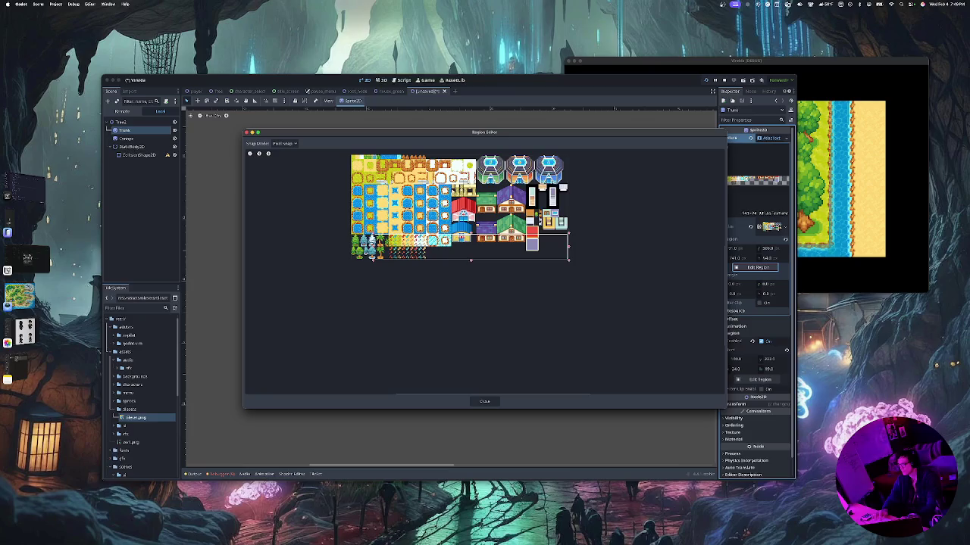
left_click_drag(568, 233, 387, 261)
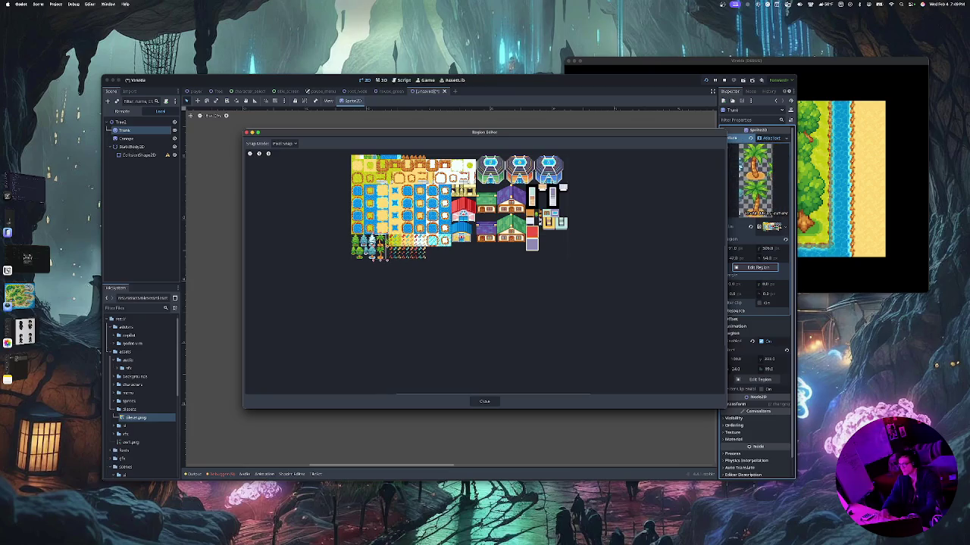
Narrow the region to one palm, trim it to the trunk base, and close
scroll(388, 261, "up", 5)
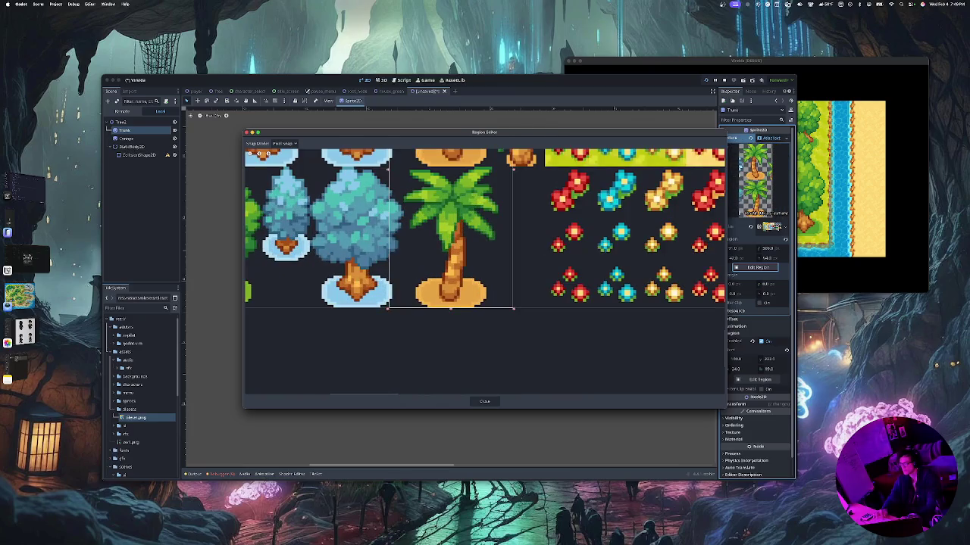
left_click_drag(387, 308, 388, 165)
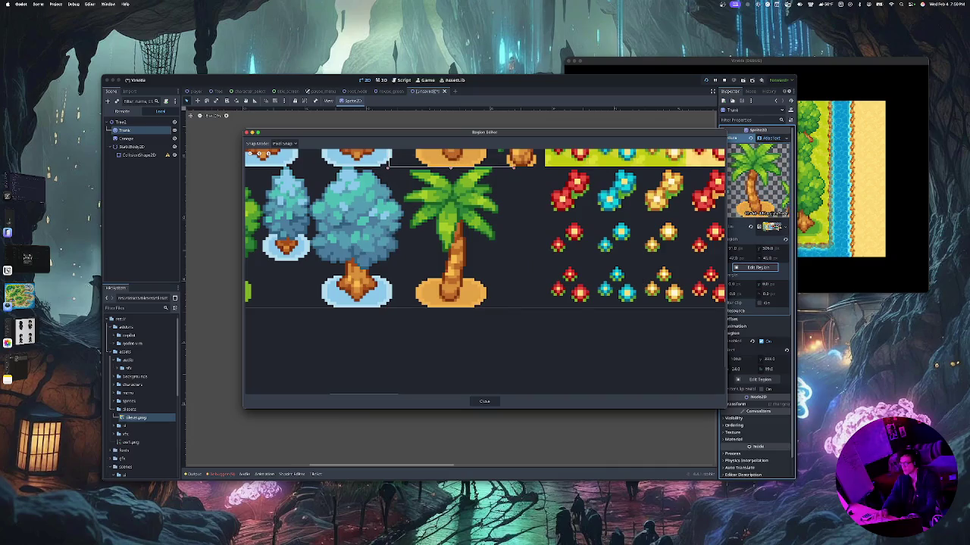
scroll(387, 161, "down", 3)
scroll(485, 273, "down", 3)
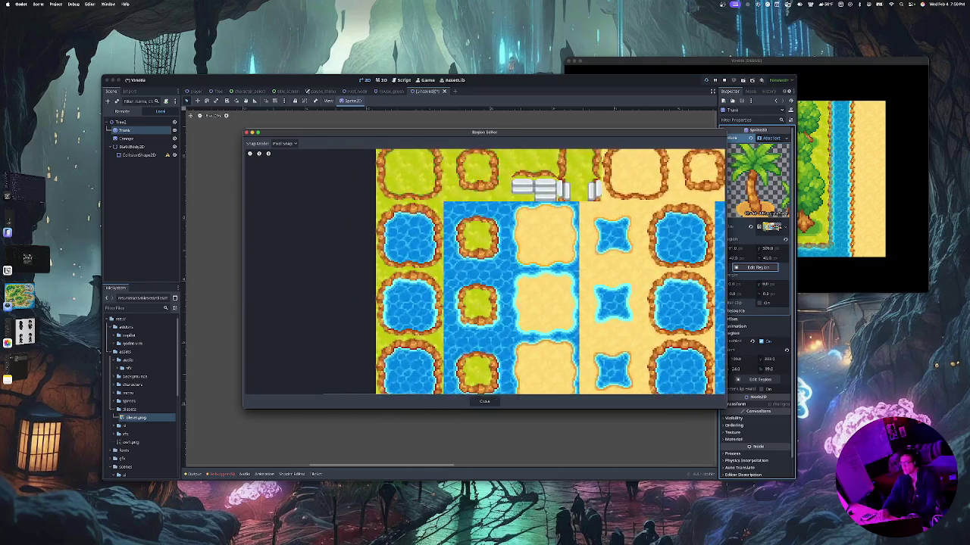
scroll(485, 273, "down", 3)
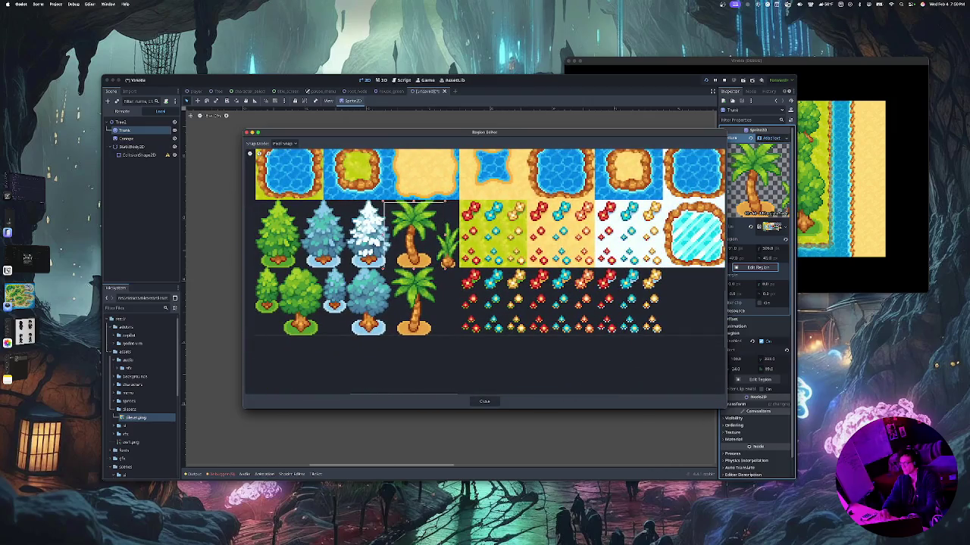
left_click_drag(382, 235, 396, 234)
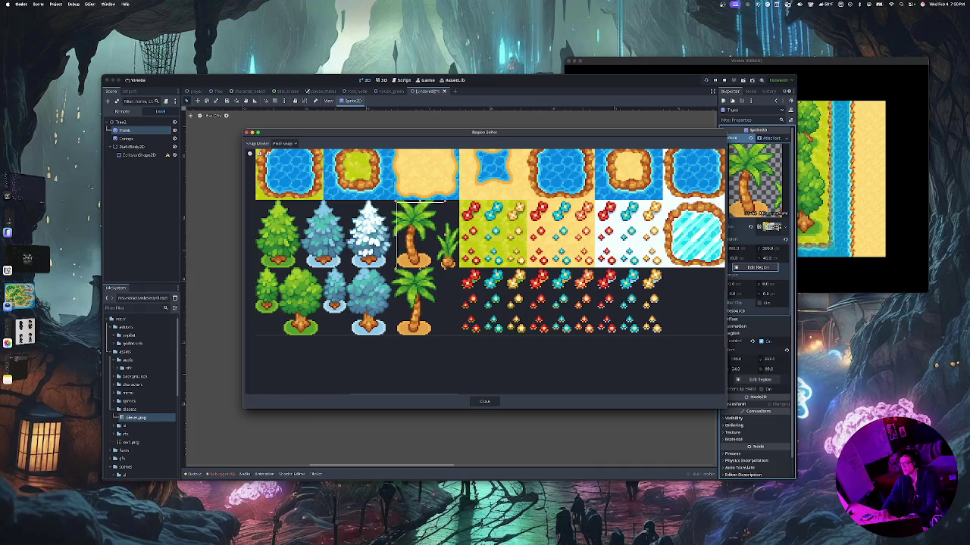
left_click_drag(447, 235, 433, 235)
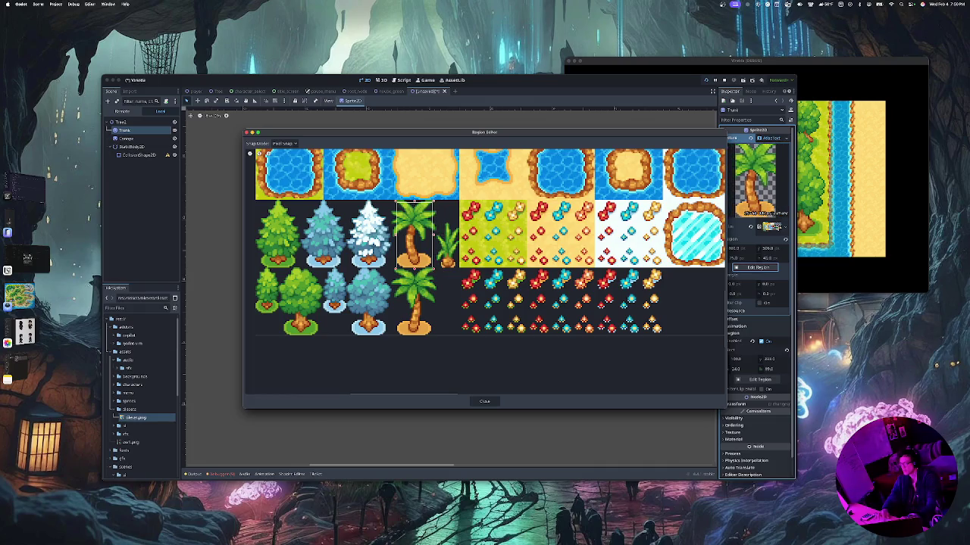
left_click_drag(415, 201, 414, 256)
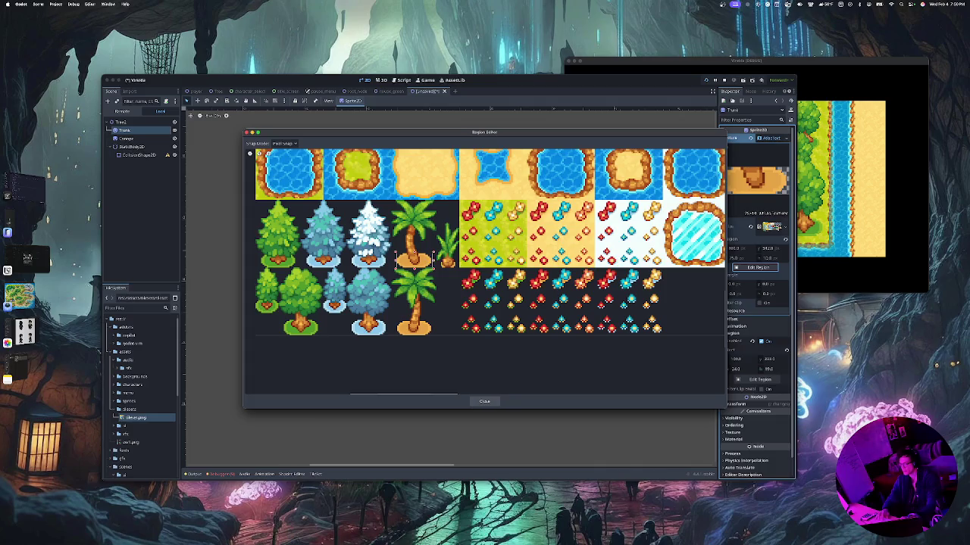
left_click(485, 401)
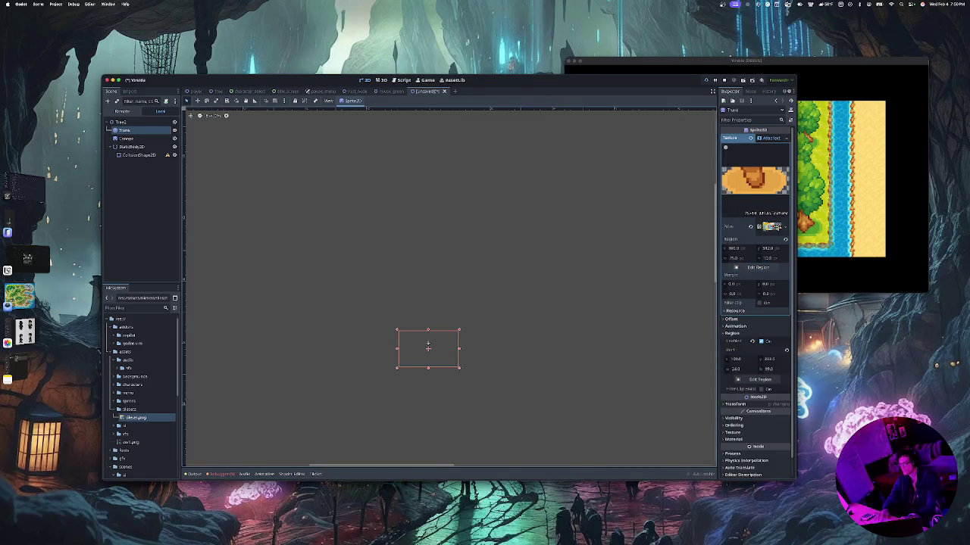
scroll(435, 343, "up", 5)
scroll(432, 345, "down", 10)
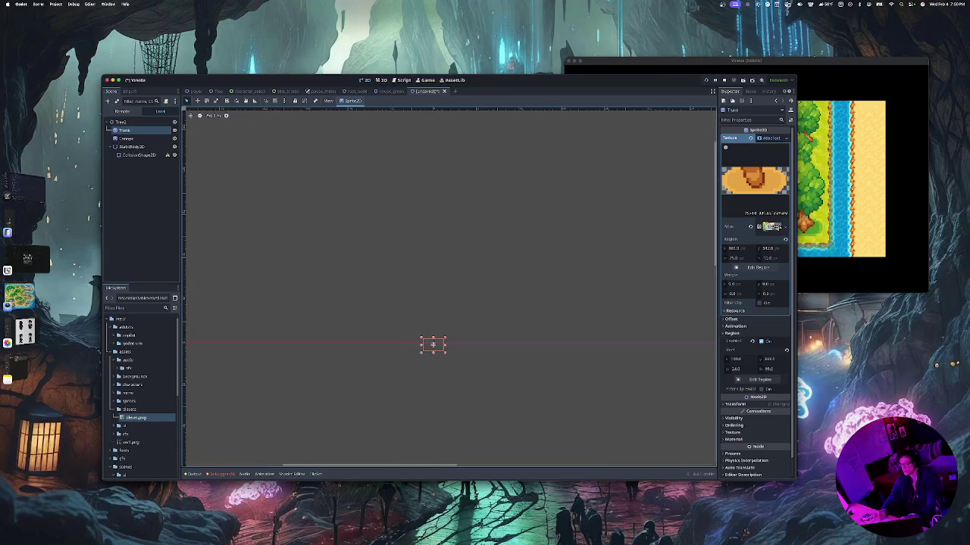
scroll(455, 341, "left", 3)
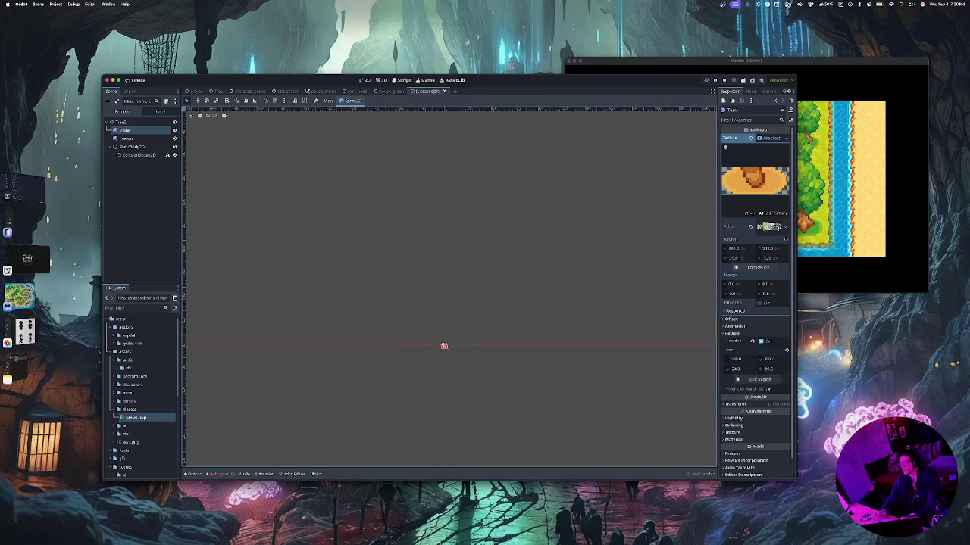
scroll(449, 288, "right", 5)
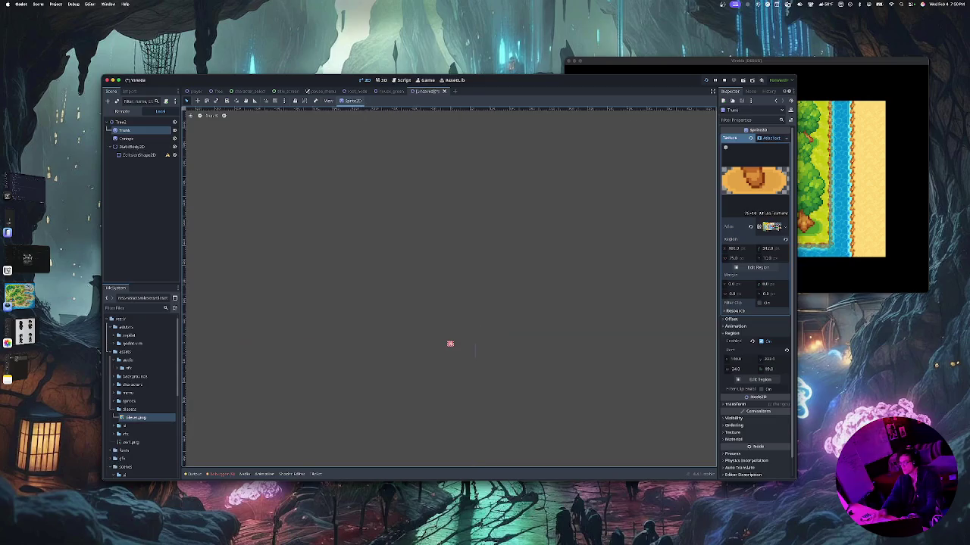
scroll(449, 288, "left", 3)
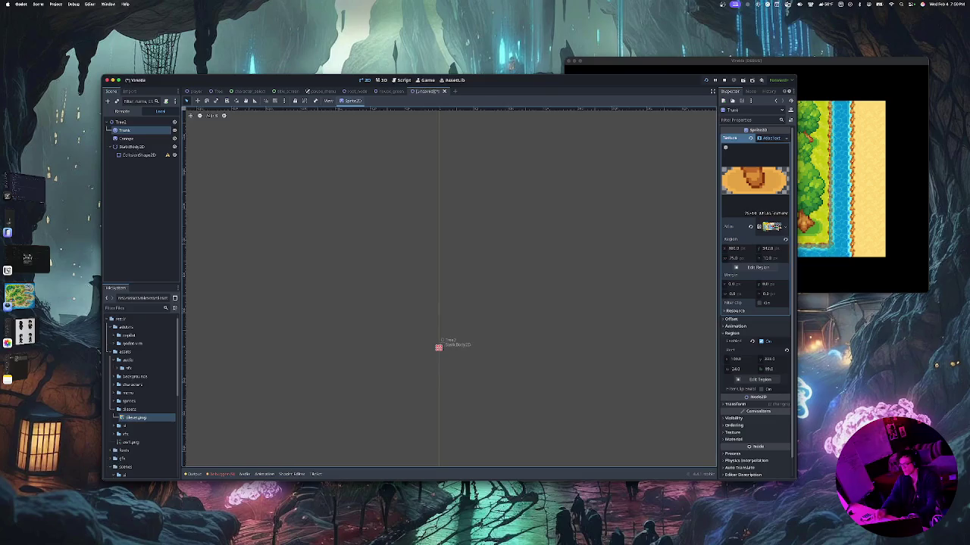
scroll(433, 288, "up", 5)
scroll(433, 288, "up", 5)
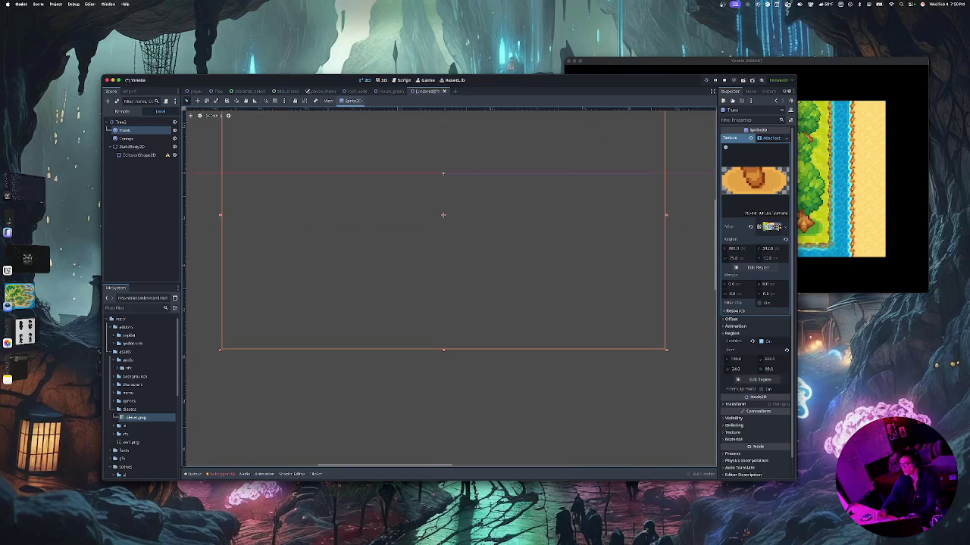
left_click(125, 138)
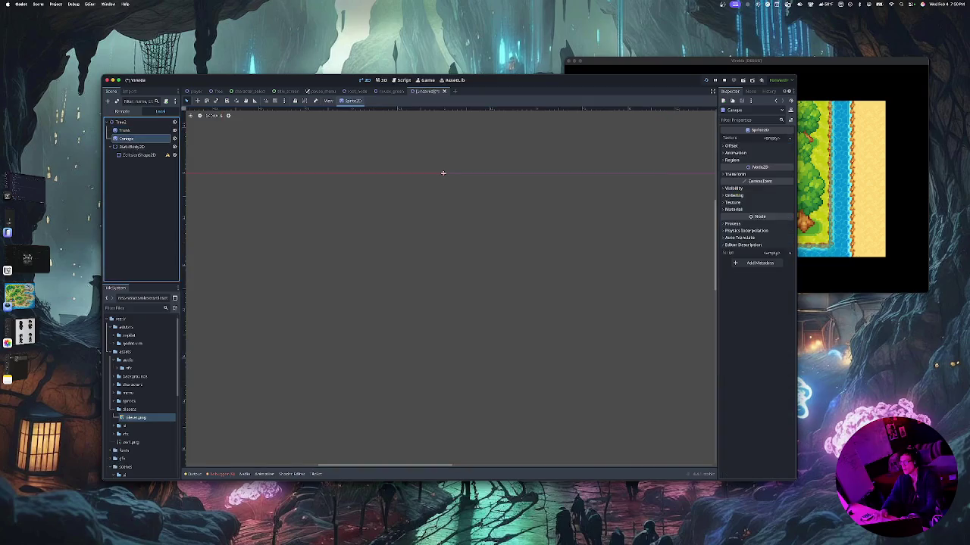
left_click(125, 130)
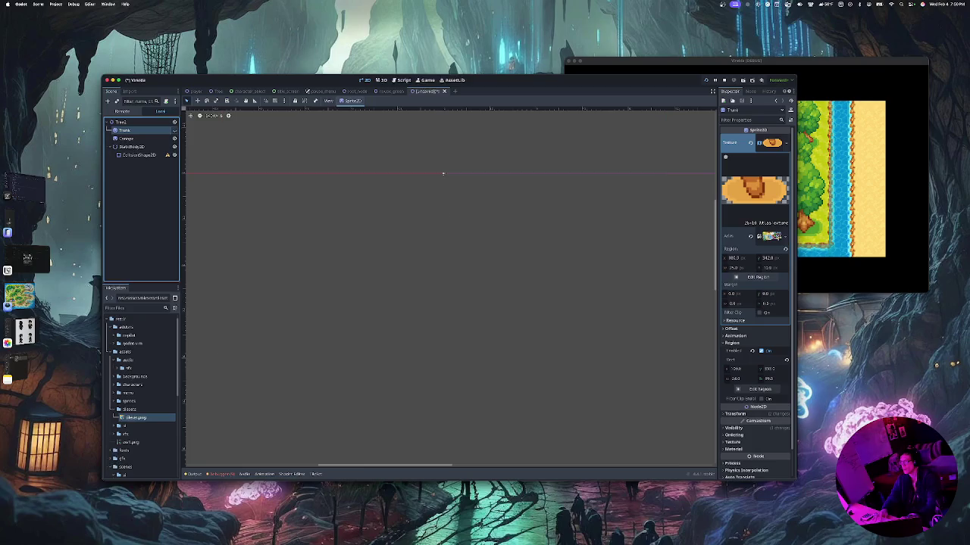
key("f")
scroll(451, 254, "down", 3)
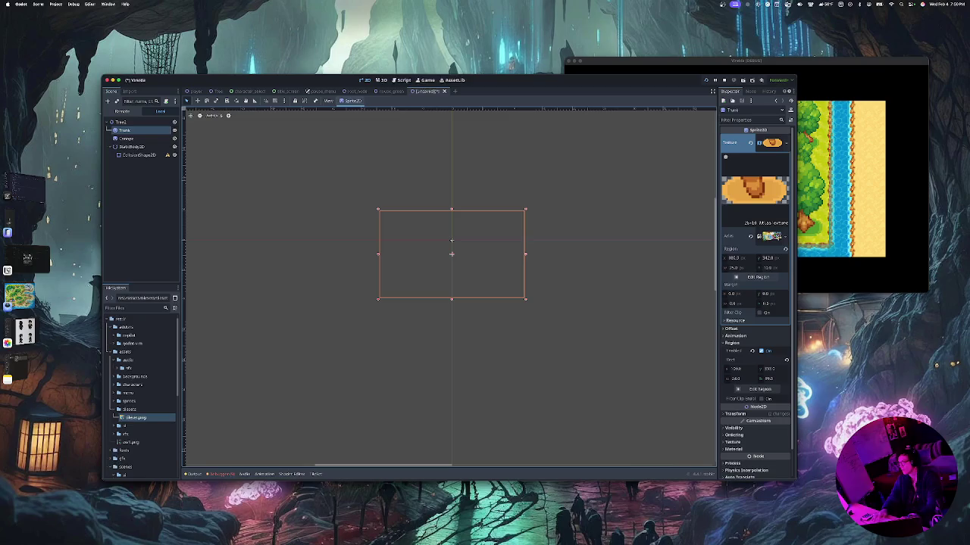
scroll(450, 288, "down", 5)
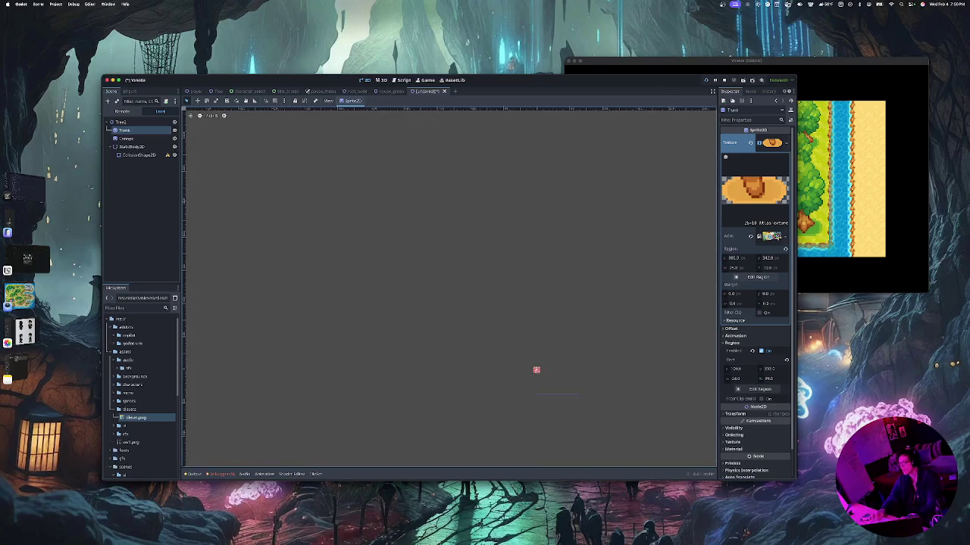
scroll(451, 288, "down", 2)
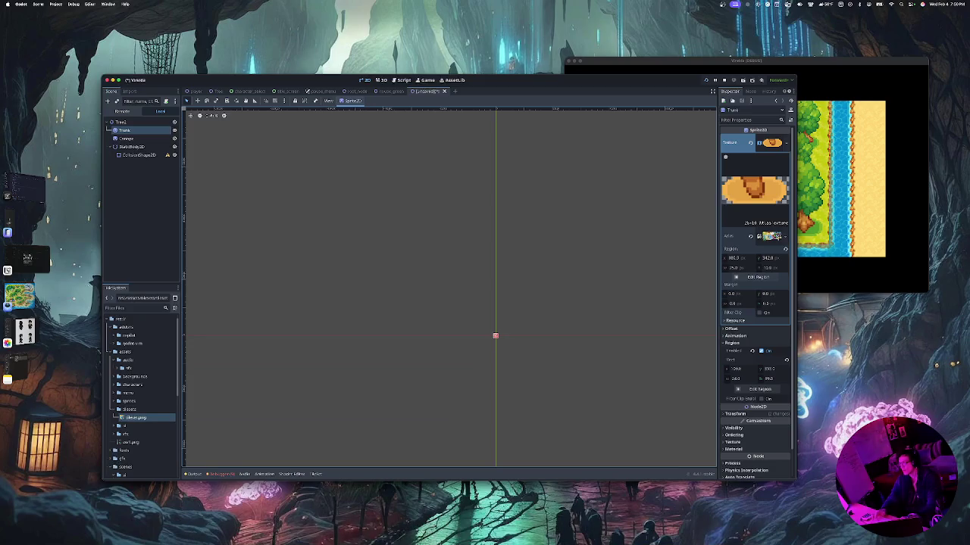
scroll(450, 288, "down", 5)
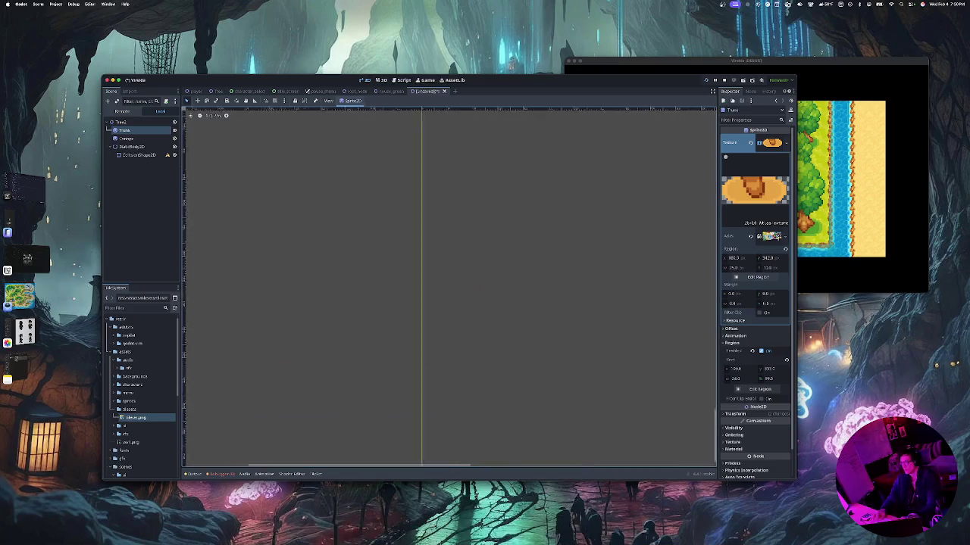
scroll(450, 288, "left", 5)
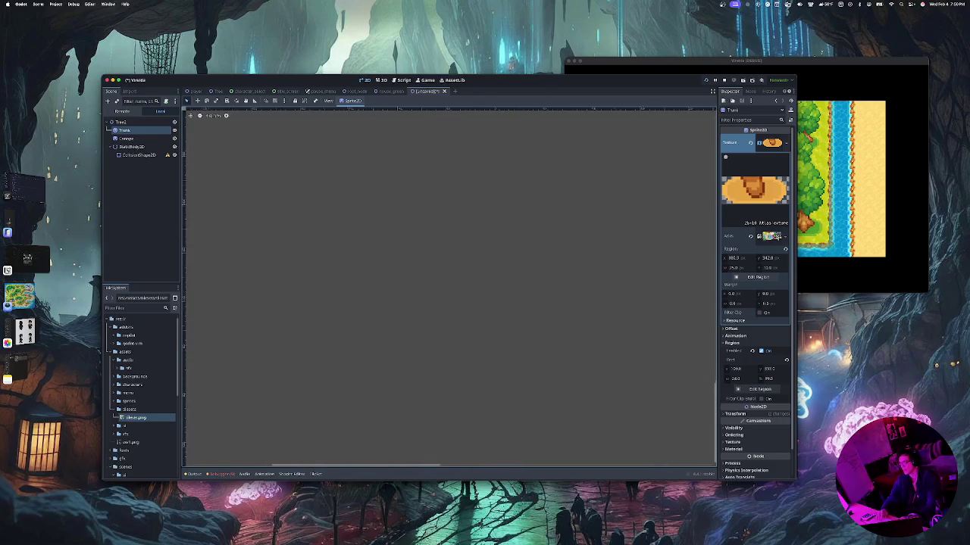
scroll(451, 288, "up", 5)
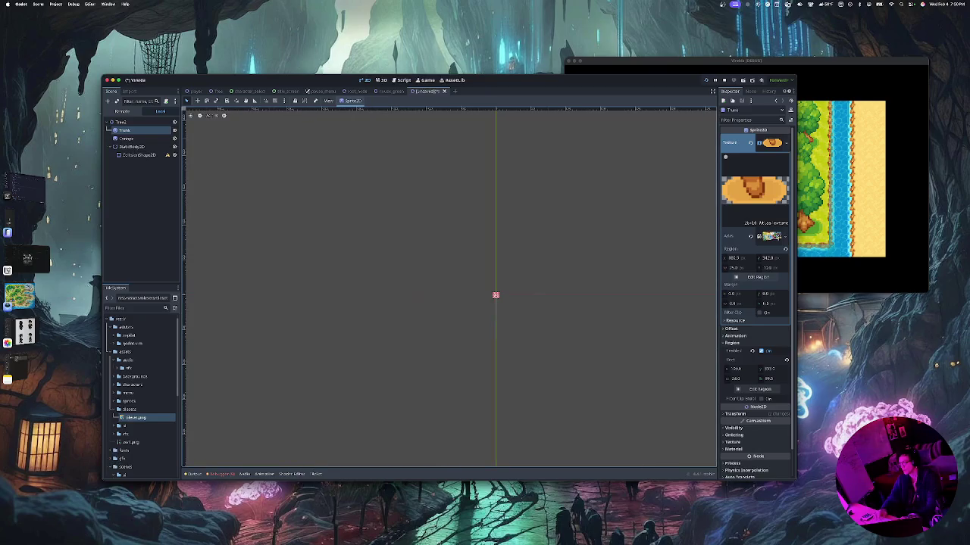
scroll(484, 303, "up", 5)
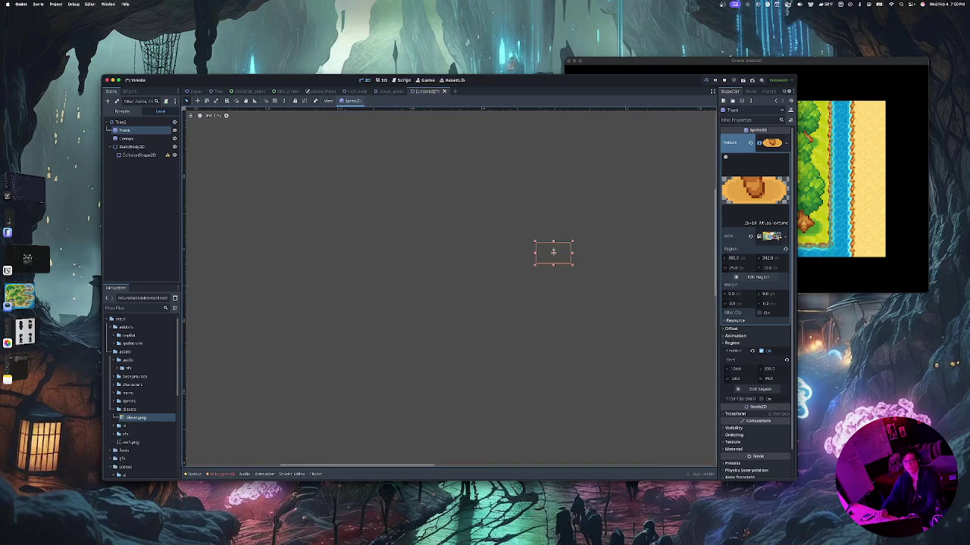
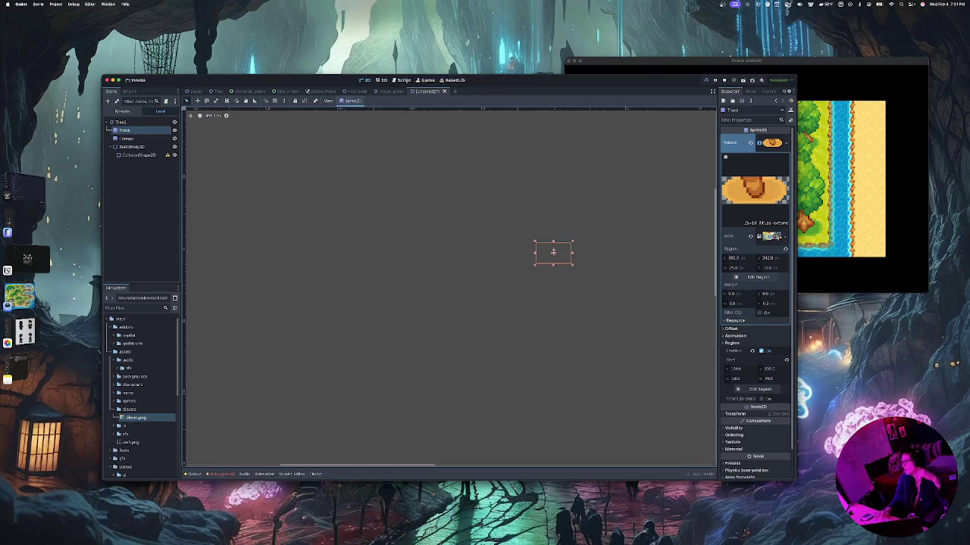
Select the Trunk sprite, shrink it from its corner, and briefly check its texture region
scroll(551, 235, "up", 5)
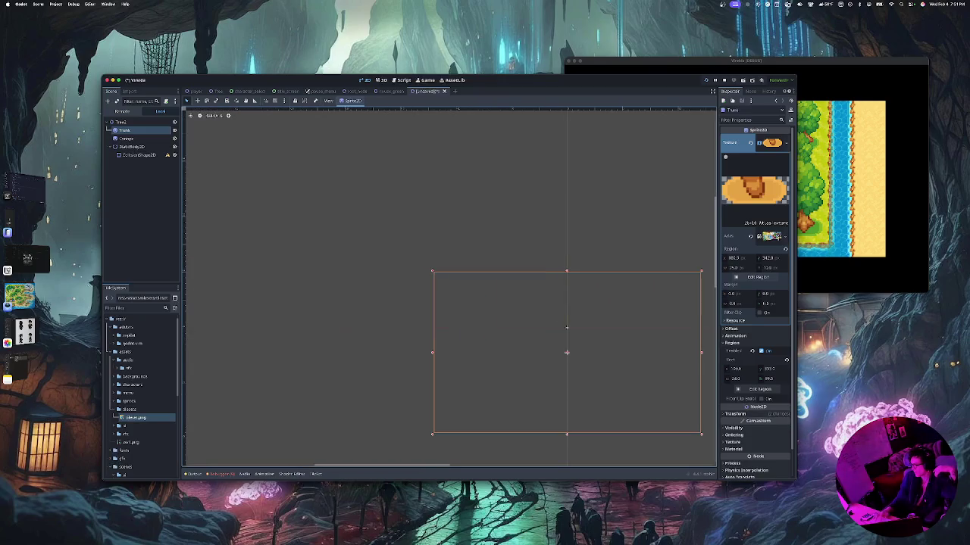
left_click_drag(432, 272, 470, 297)
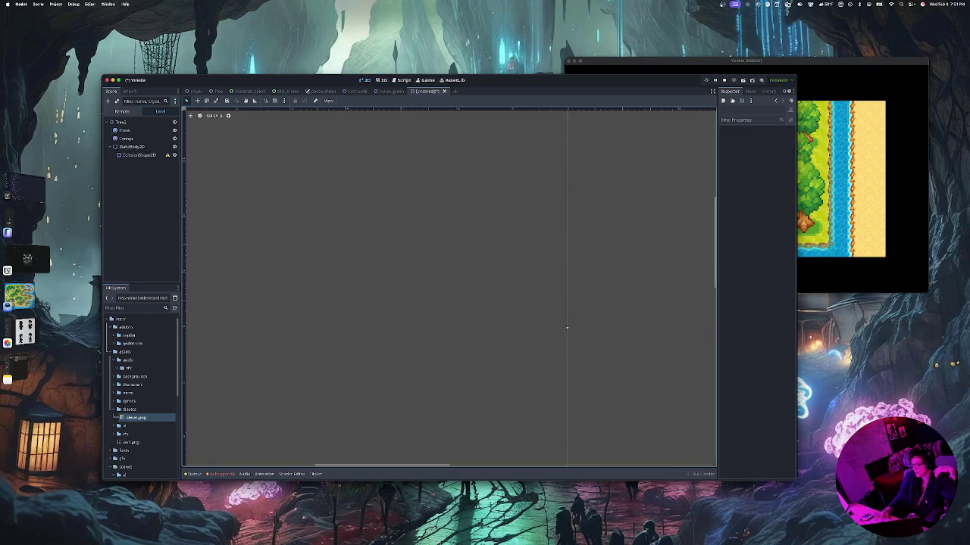
left_click(124, 130)
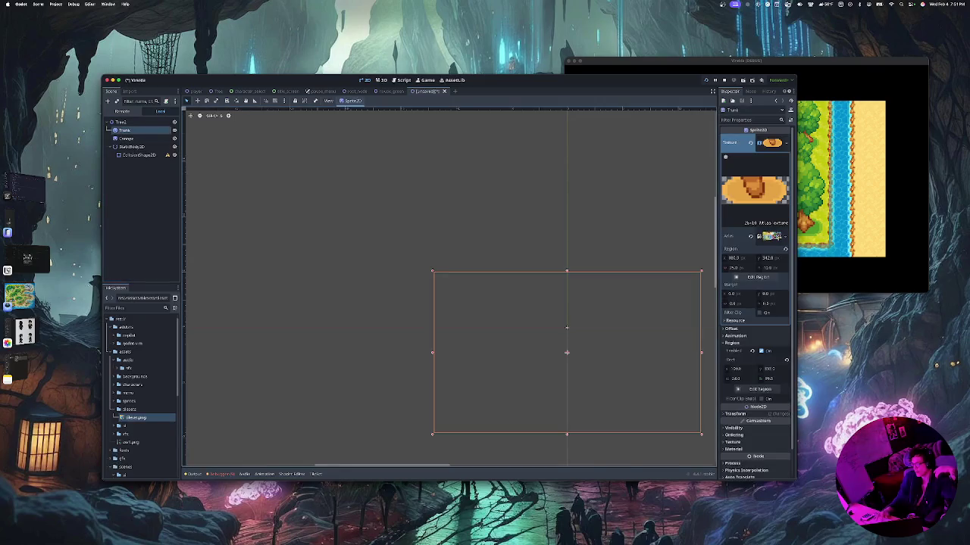
mouse_move(432, 271)
left_mouse_down()
mouse_move(519, 325)
mouse_move(584, 347)
mouse_move(610, 371)
left_mouse_up()
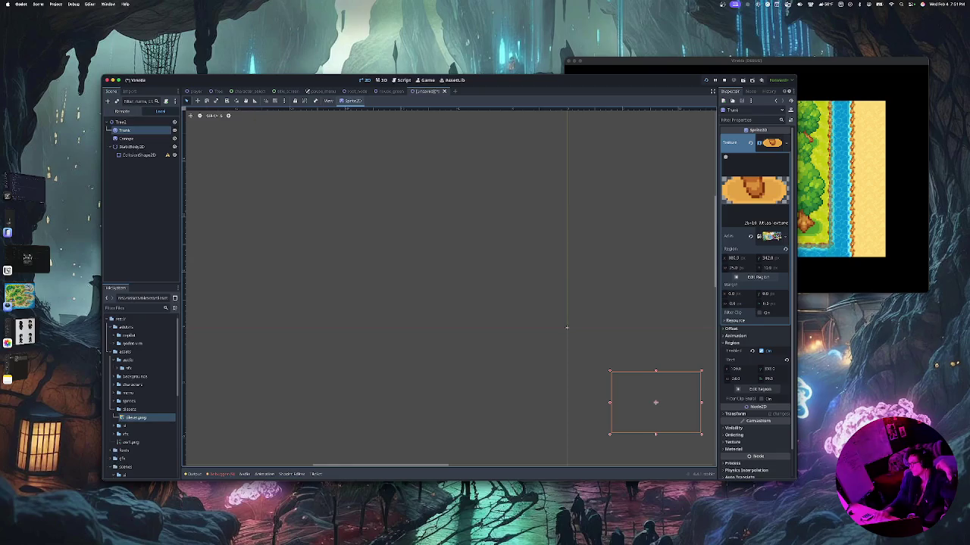
left_click(758, 276)
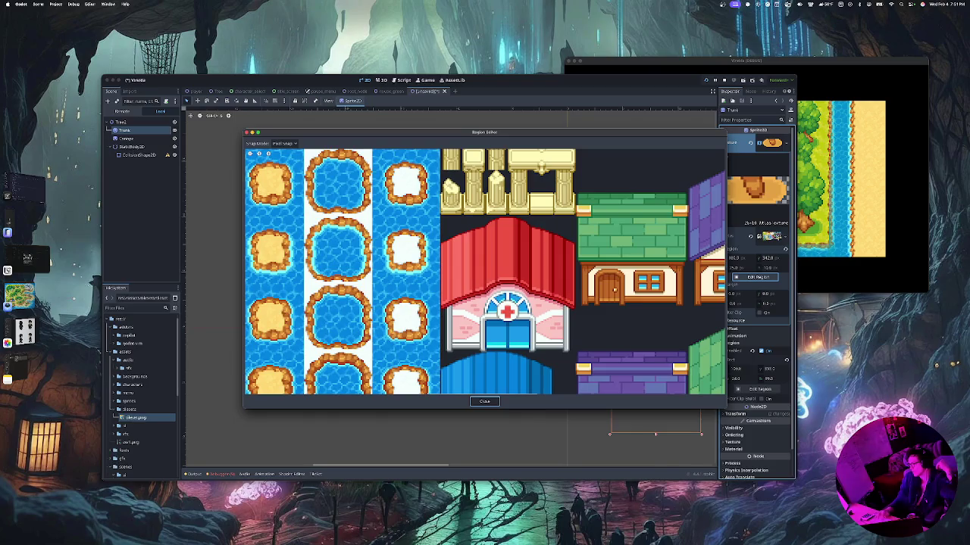
left_click(484, 401)
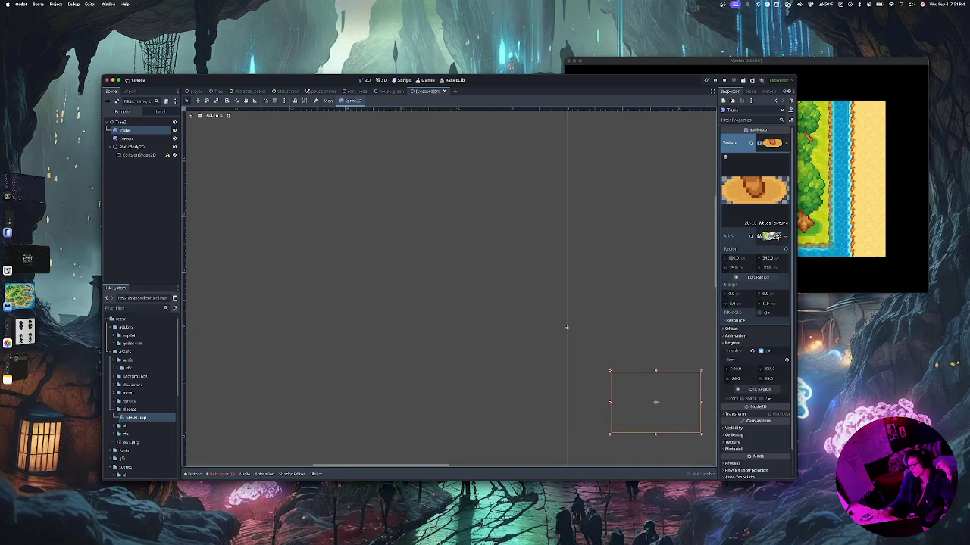
Delete the Trunk node from Tree2 and confirm the removal
scroll(588, 323, "down", 2)
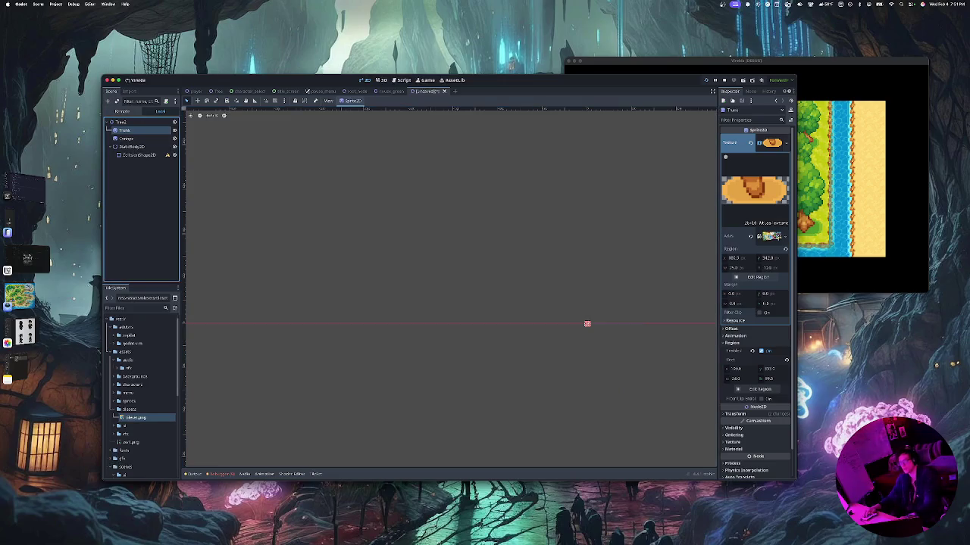
key("Delete")
key("Return")
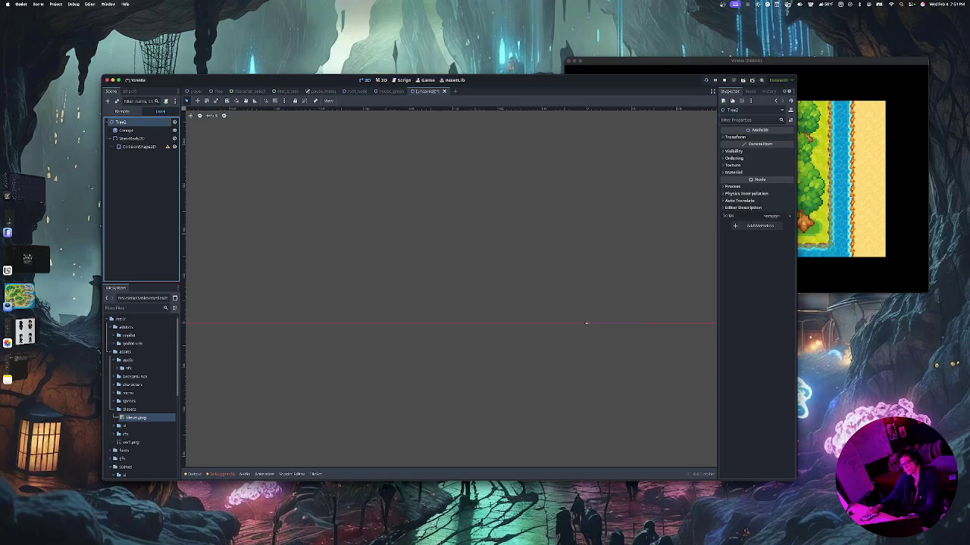
Add a Sprite2D, move it above Canope under Tree2, and rename it Trunk
key("ctrl+a")
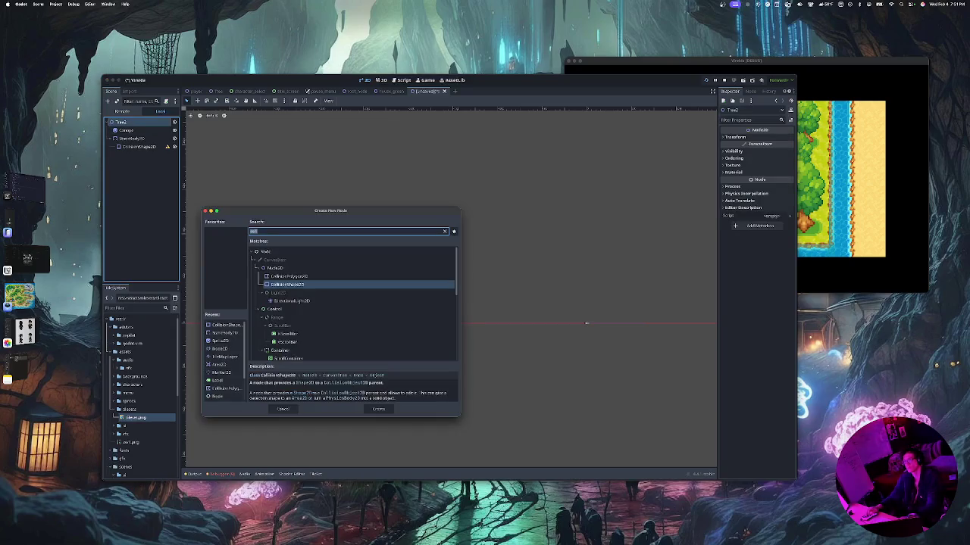
type("spri")
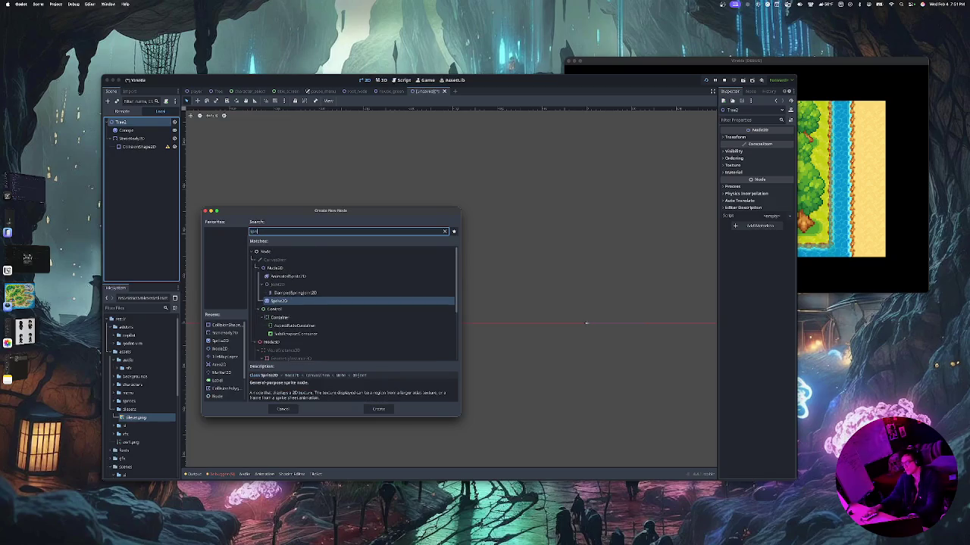
key("Return")
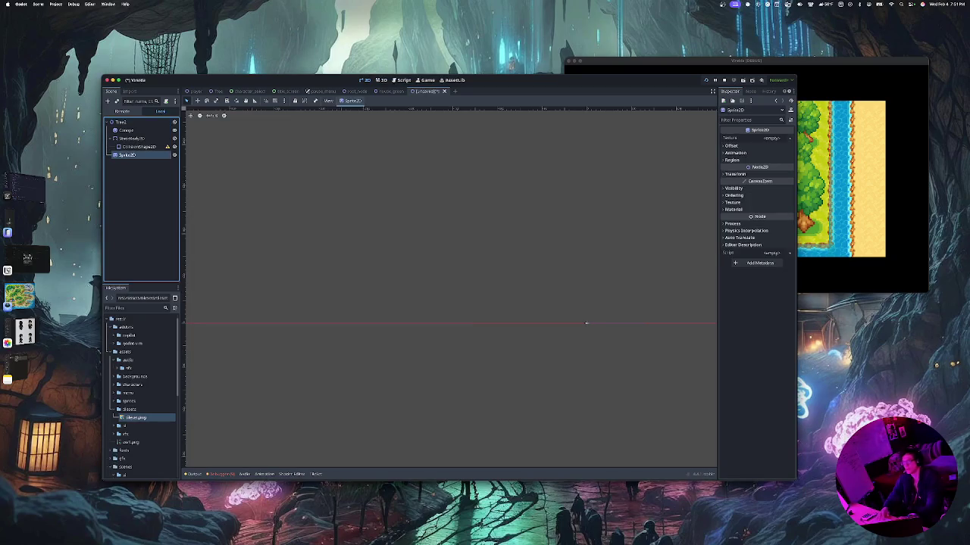
left_click_drag(127, 154, 128, 128)
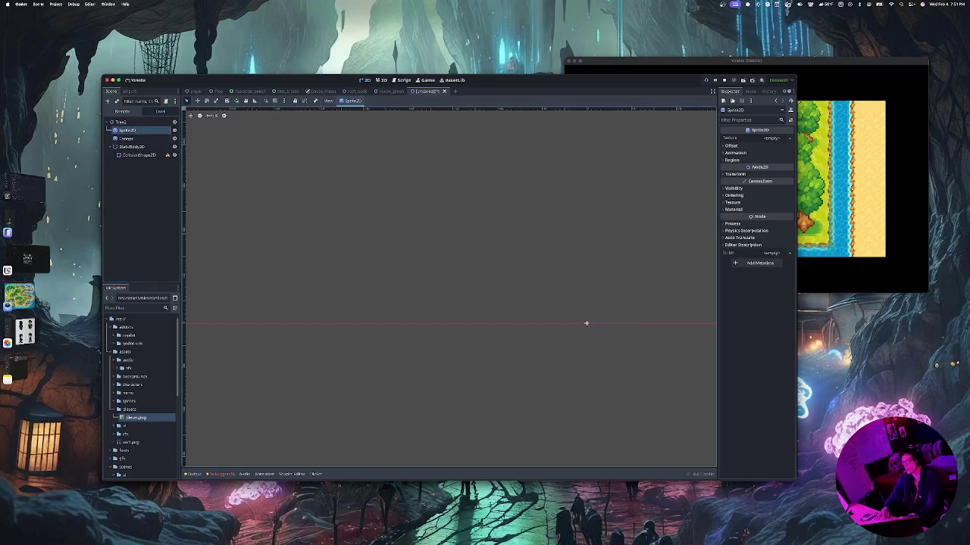
key("Return")
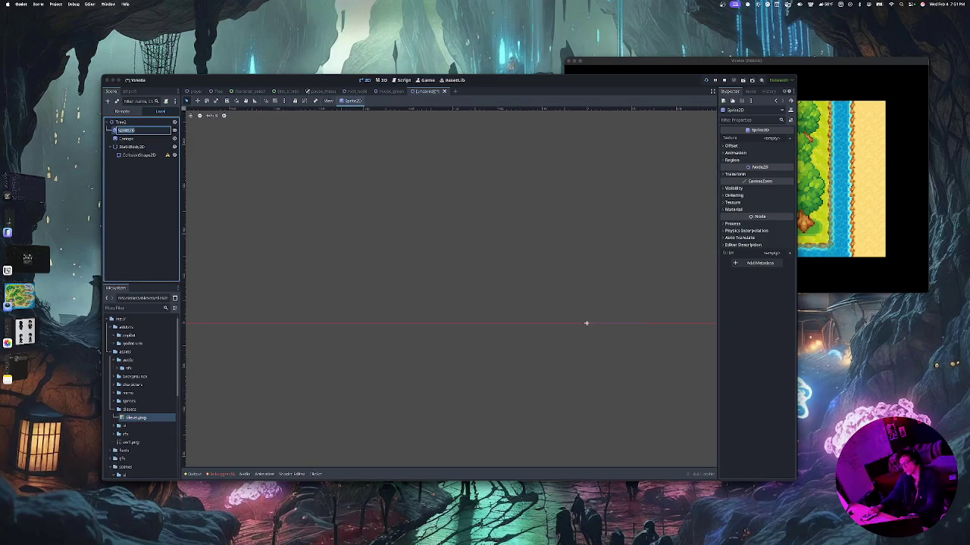
type("B")
key("Return")
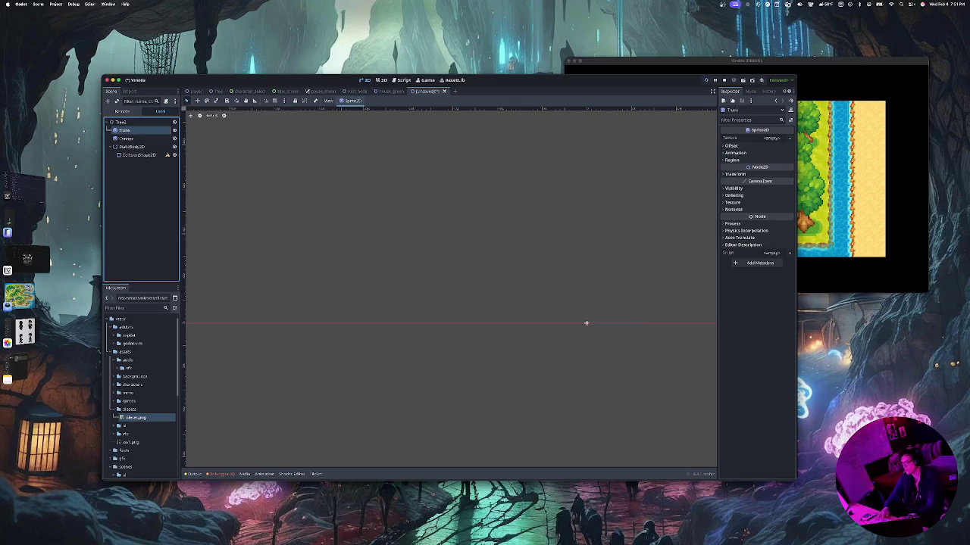
key("Return")
key("Return")
Give the Trunk sprite a new AtlasTexture using tileset.png as its atlas image
left_click(771, 138)
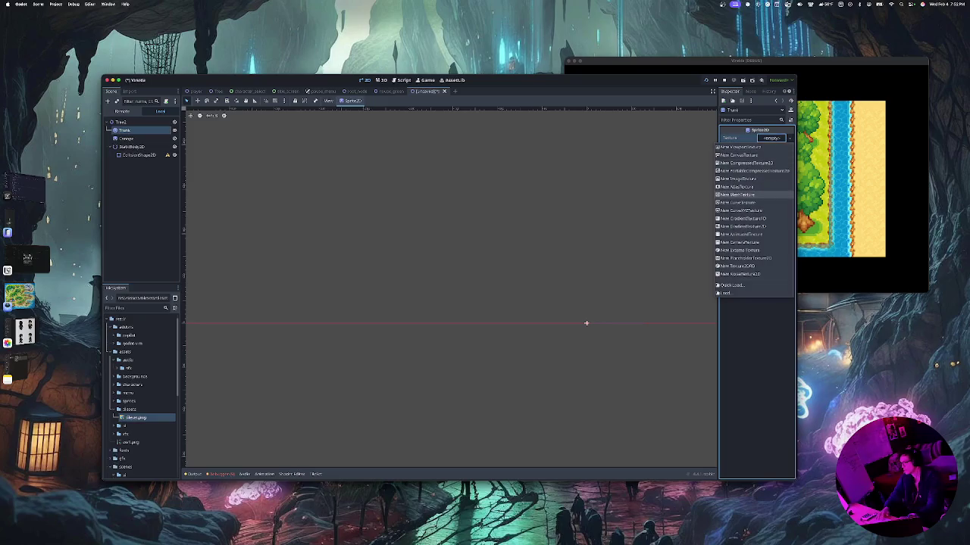
left_click(736, 186)
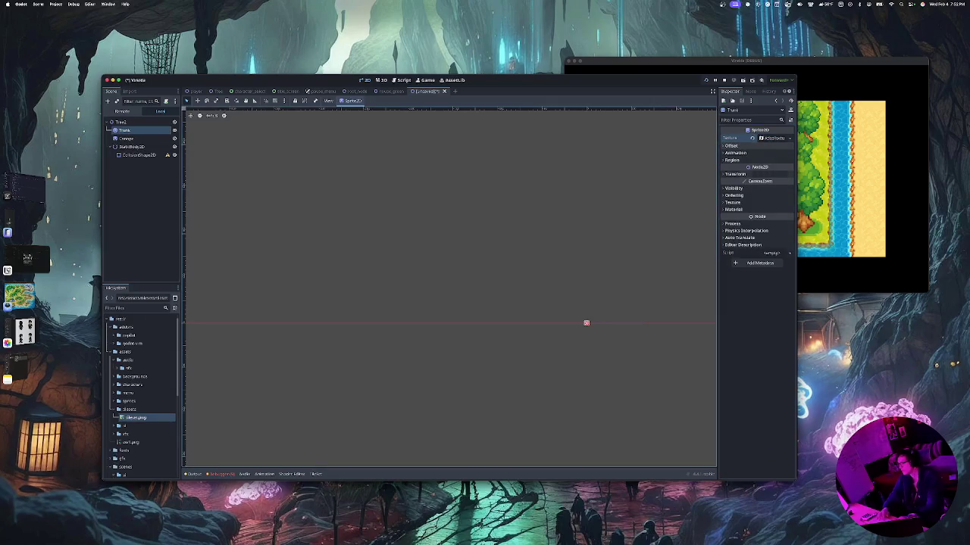
left_click(771, 138)
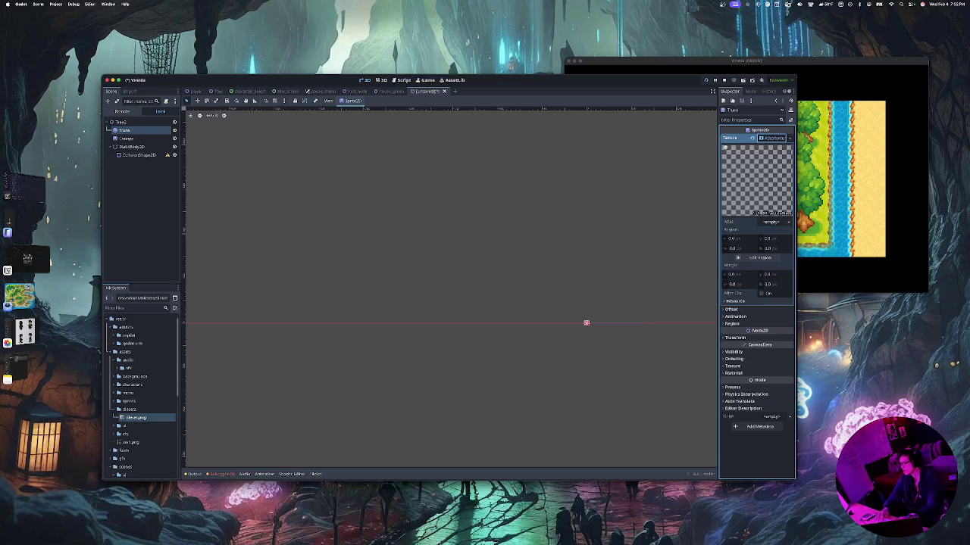
left_click(772, 222)
key("Escape")
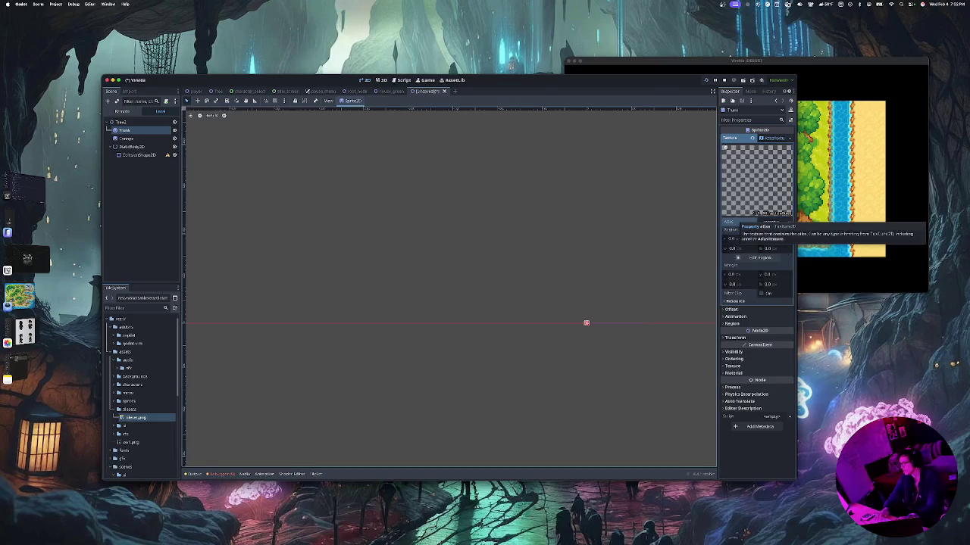
mouse_move(136, 417)
left_mouse_down()
mouse_move(424, 303)
mouse_move(770, 200)
mouse_move(785, 209)
mouse_move(769, 225)
left_mouse_up()
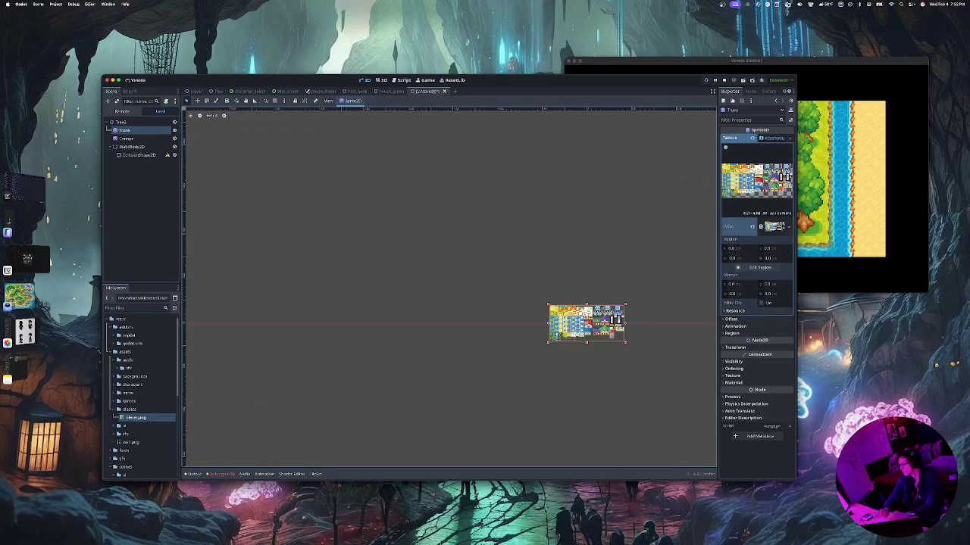
In the region editor, mark a tileset region and narrow its sides around the palm
left_click(759, 267)
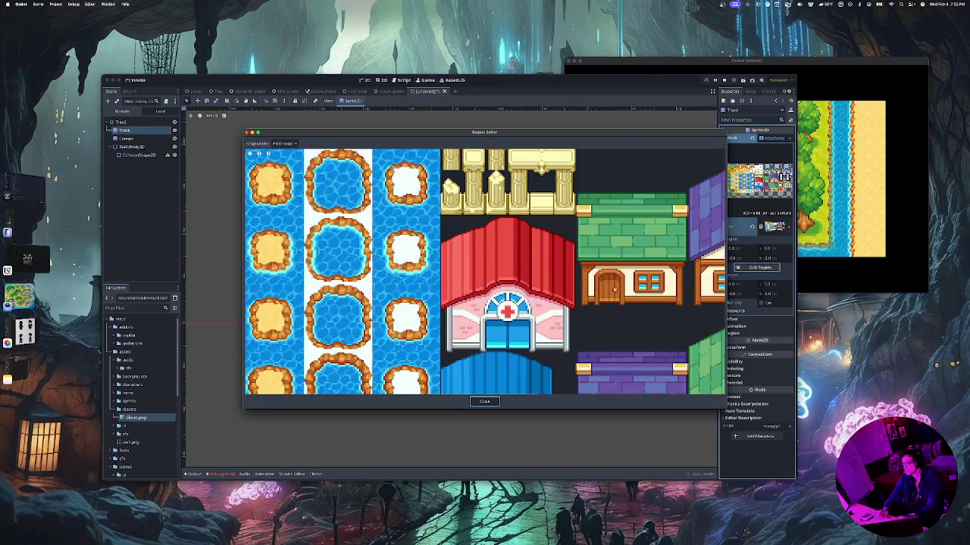
scroll(575, 371, "down", 10)
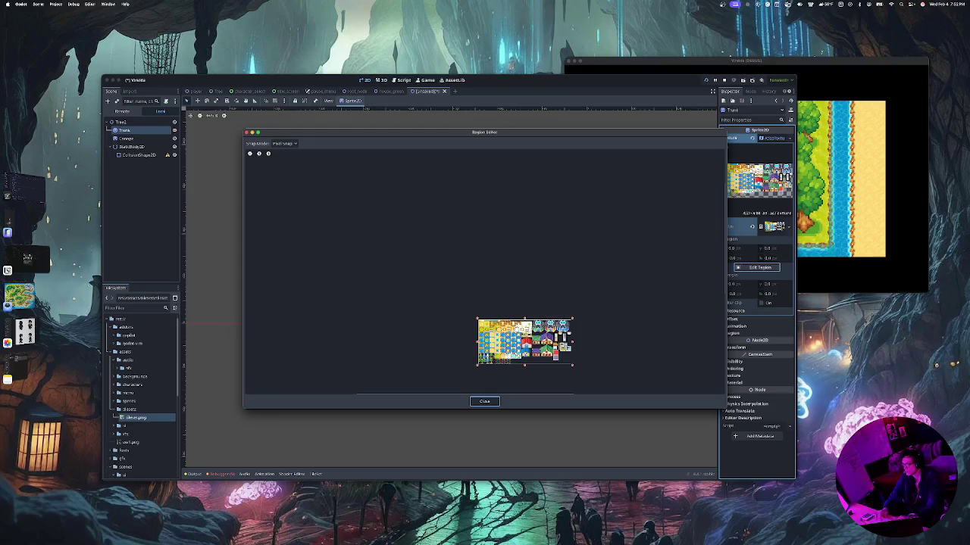
mouse_move(561, 328)
left_mouse_down()
mouse_move(487, 363)
mouse_move(494, 360)
left_mouse_up()
scroll(494, 359, "up", 5)
scroll(495, 359, "up", 3)
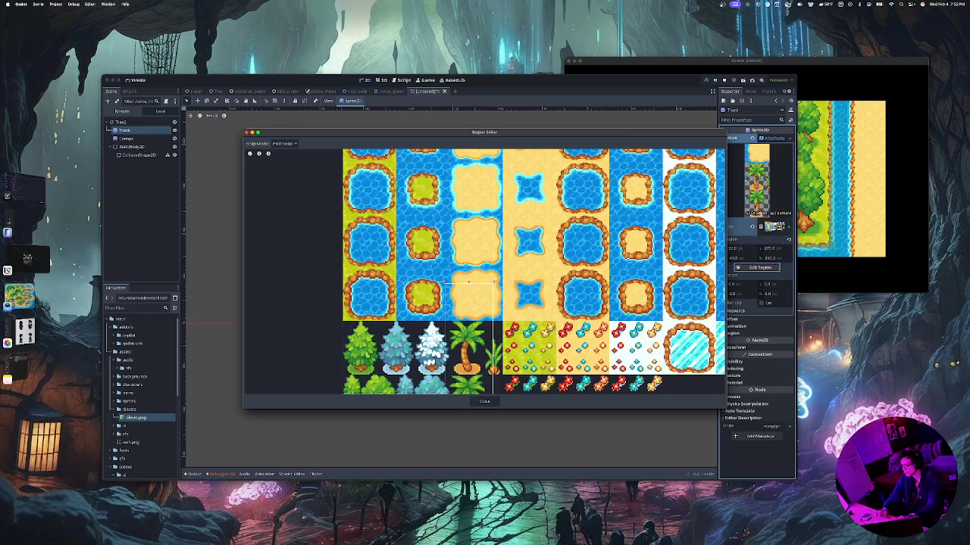
scroll(455, 326, "down", 2)
scroll(424, 333, "up", 1)
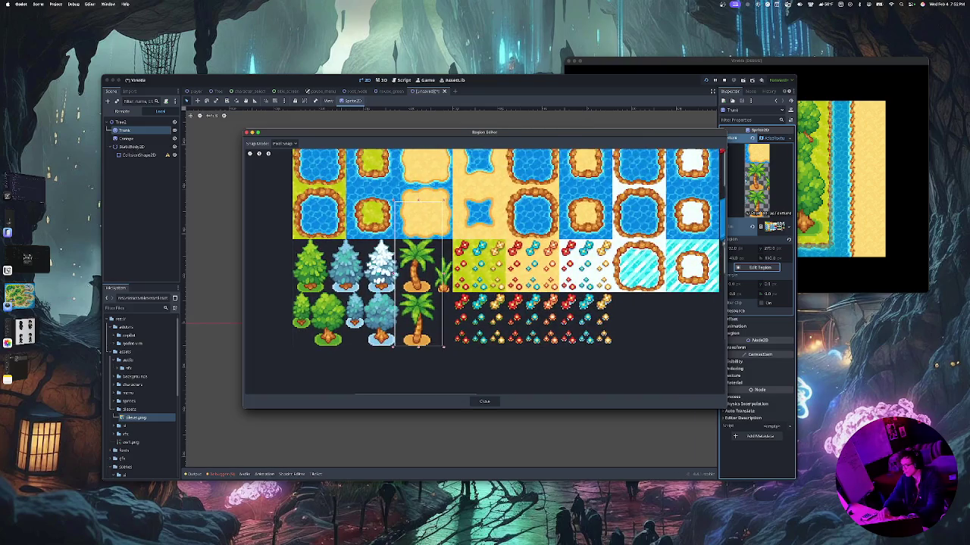
left_click_drag(443, 273, 431, 272)
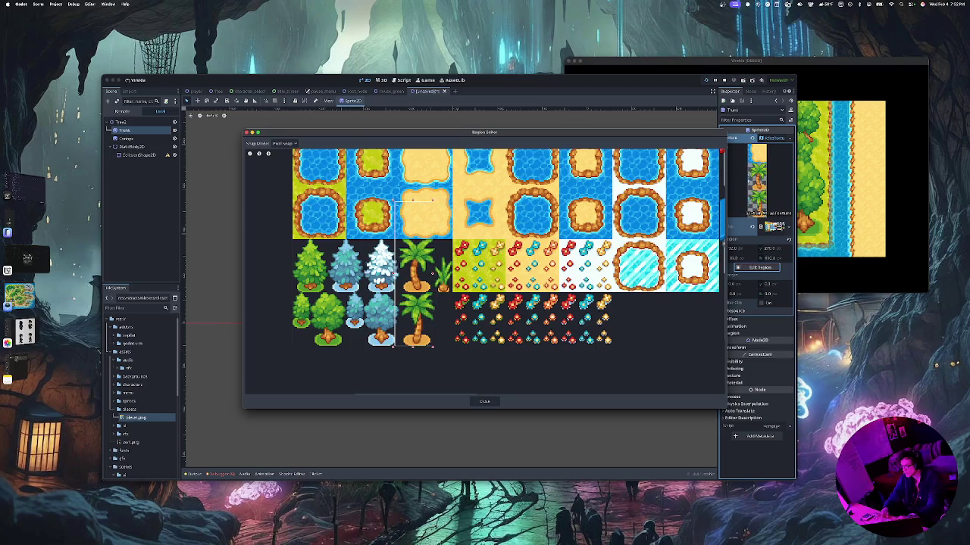
left_click_drag(392, 273, 400, 273)
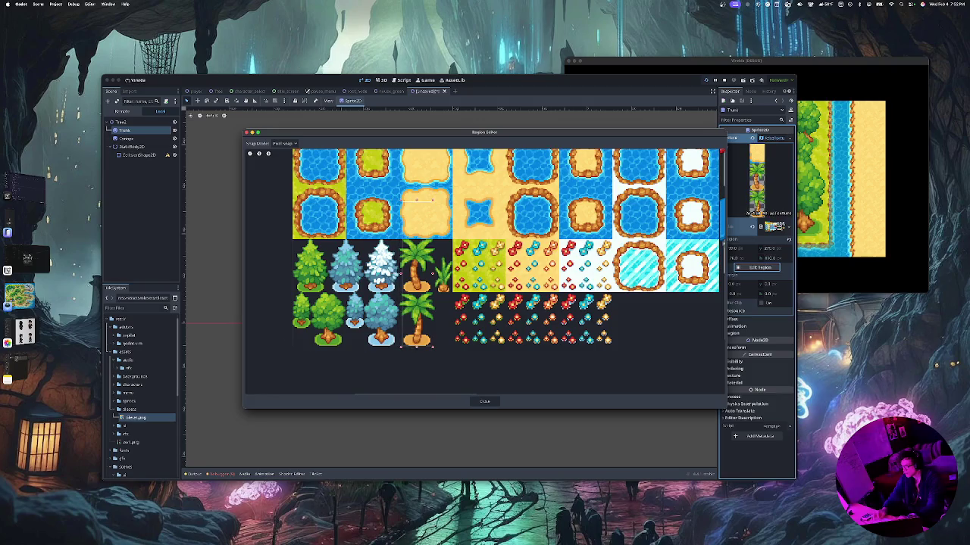
Trim the region's left, top and bottom edges down to just the palm's trunk base
scroll(408, 276, "up", 3)
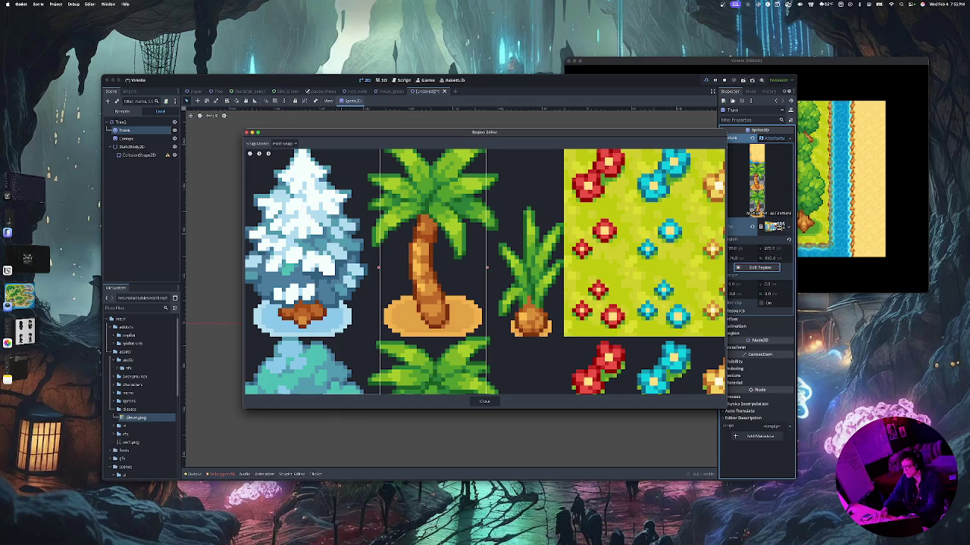
left_click_drag(379, 267, 384, 266)
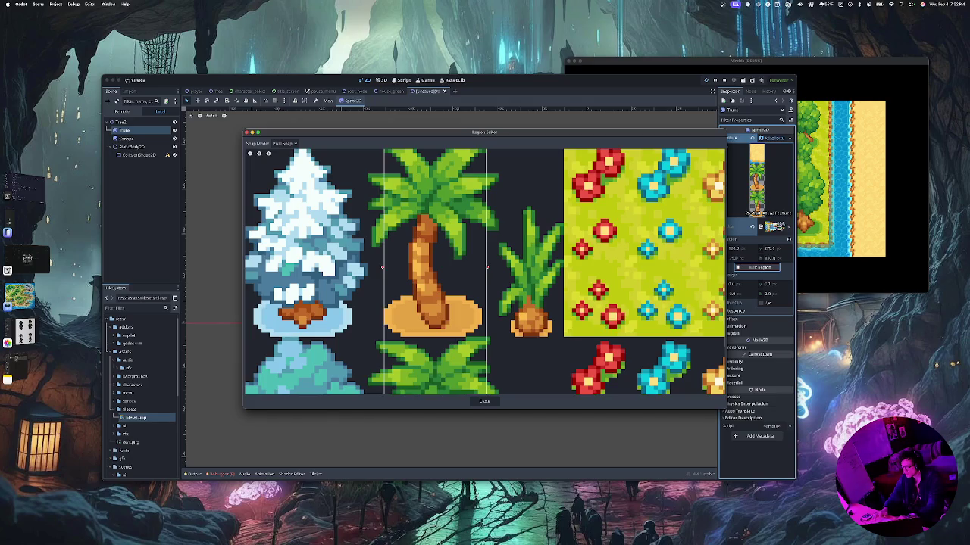
scroll(428, 334, "up", 5)
scroll(428, 349, "down", 5)
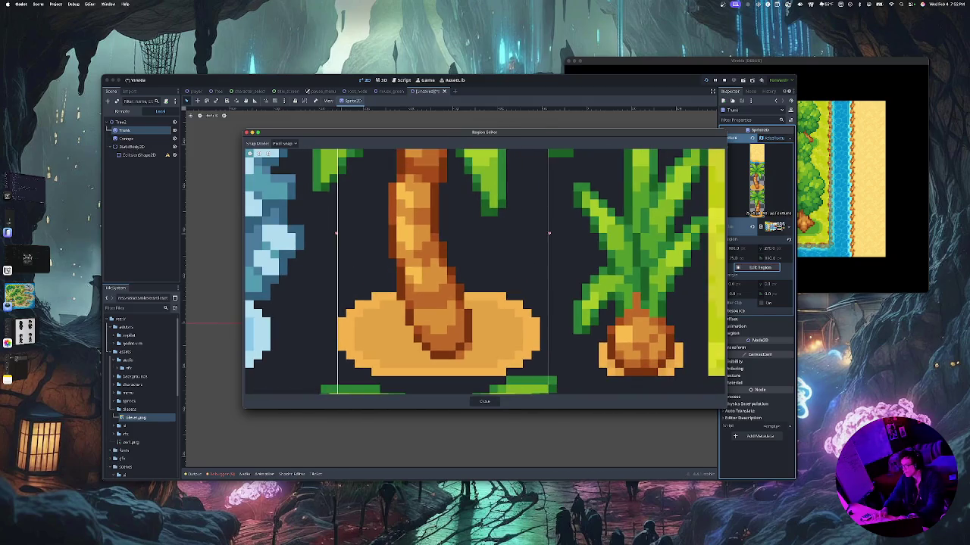
scroll(460, 278, "down", 5)
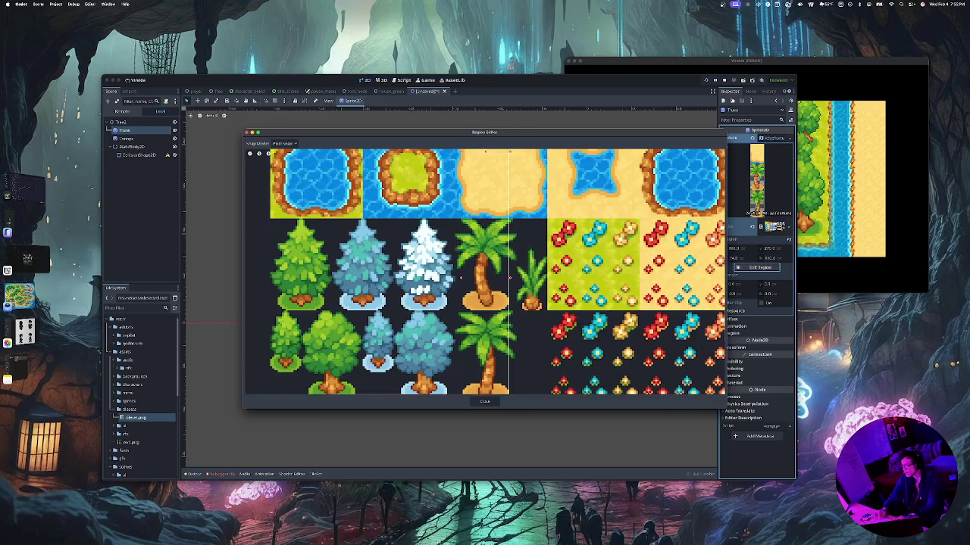
scroll(461, 278, "down", 3)
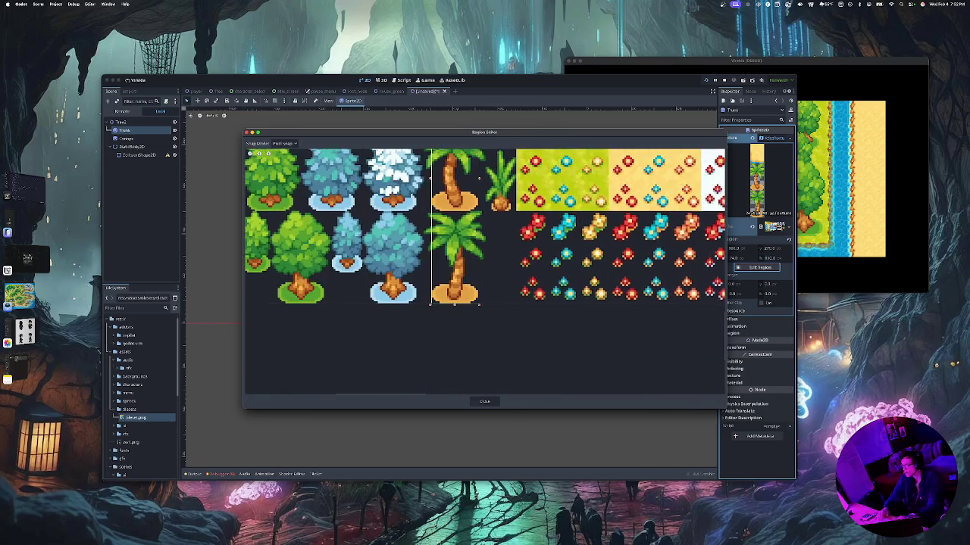
mouse_move(455, 305)
left_mouse_down()
mouse_move(455, 197)
mouse_move(454, 212)
left_mouse_up()
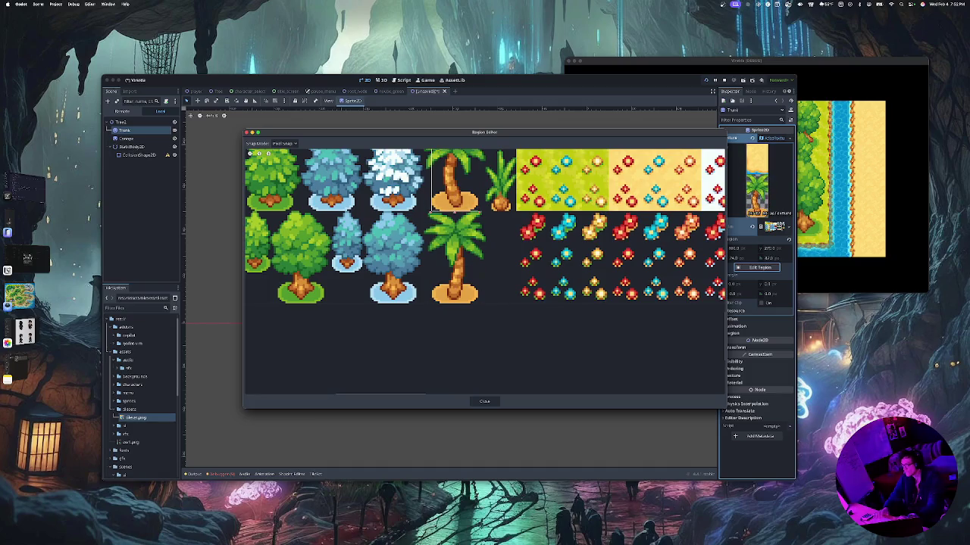
scroll(485, 273, "up", 5)
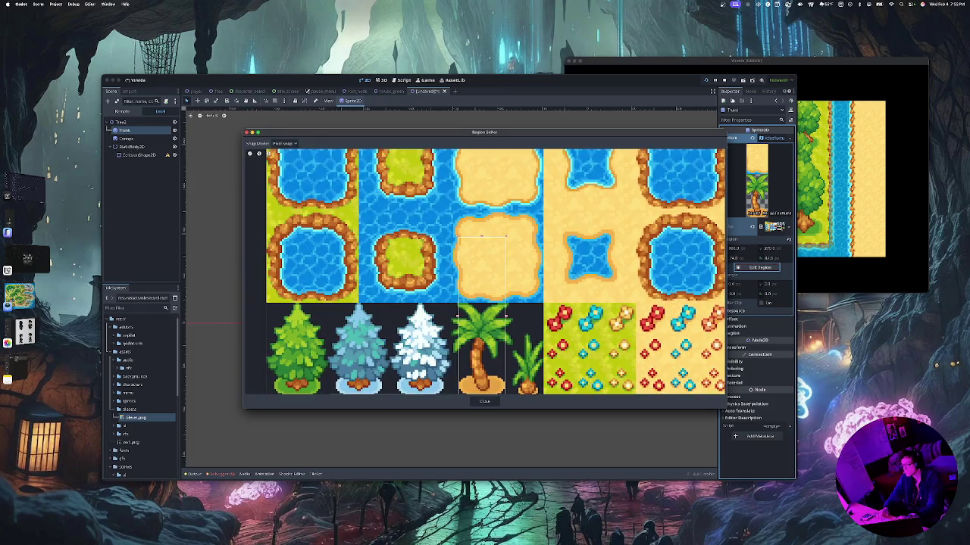
left_click_drag(481, 235, 482, 375)
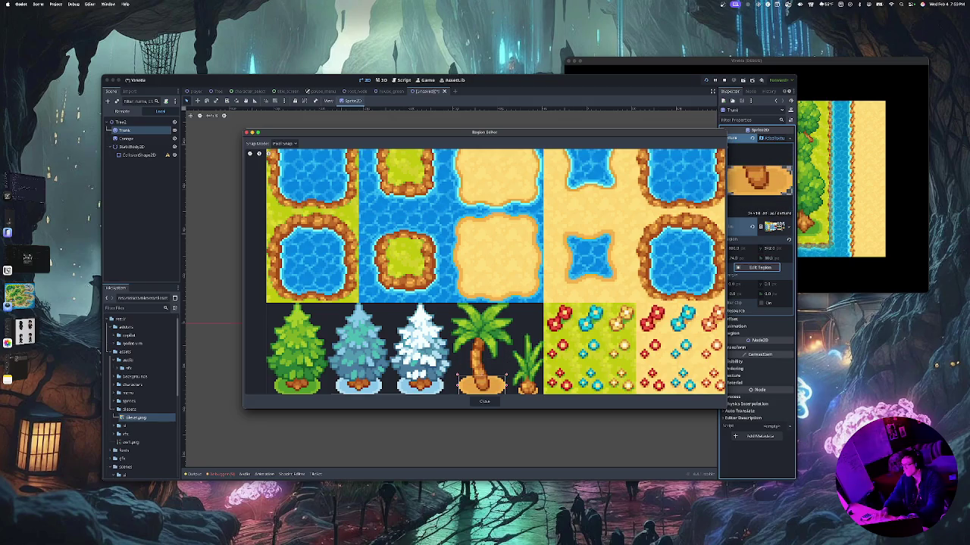
Give the Canope sprite a new AtlasTexture with tileset.png as its atlas image
left_click(484, 401)
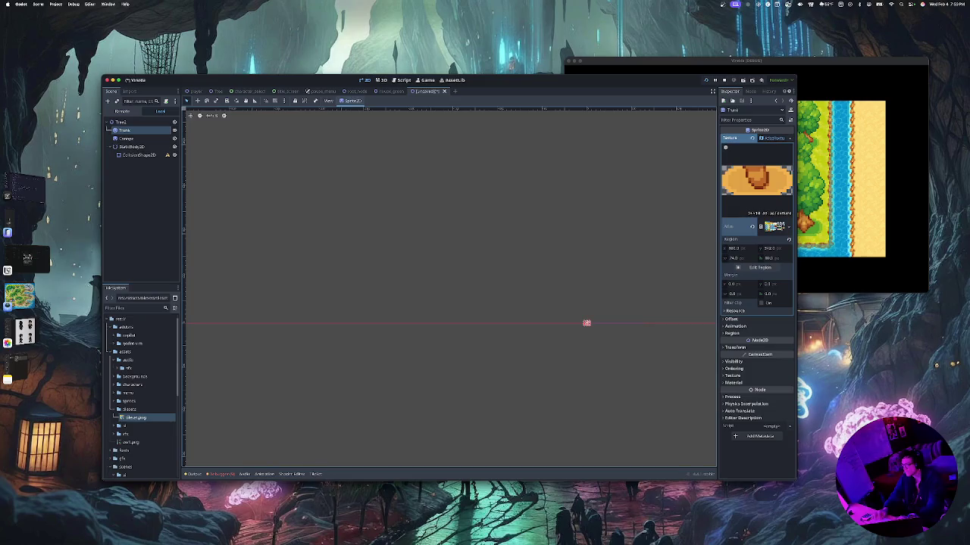
left_click_drag(586, 323, 538, 405)
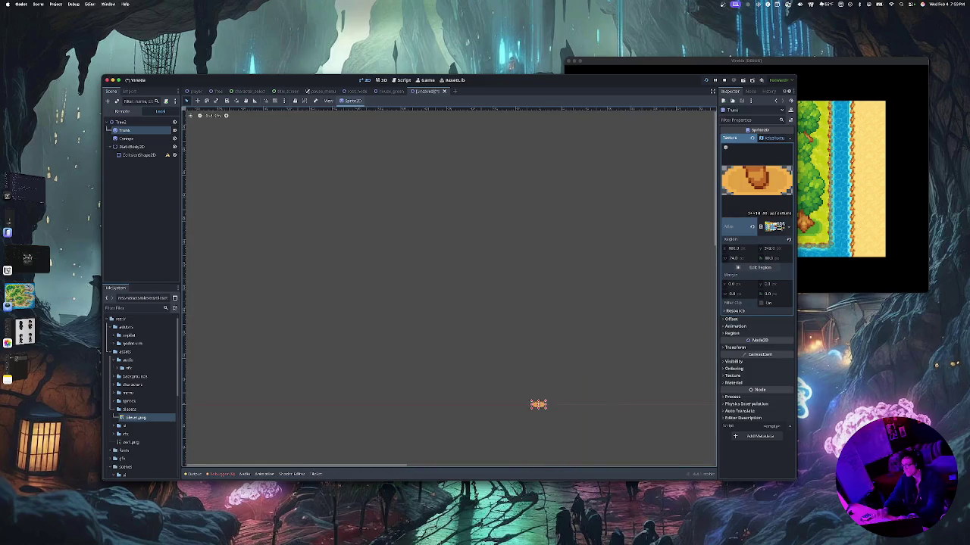
scroll(571, 392, "up", 3)
scroll(571, 392, "down", 1)
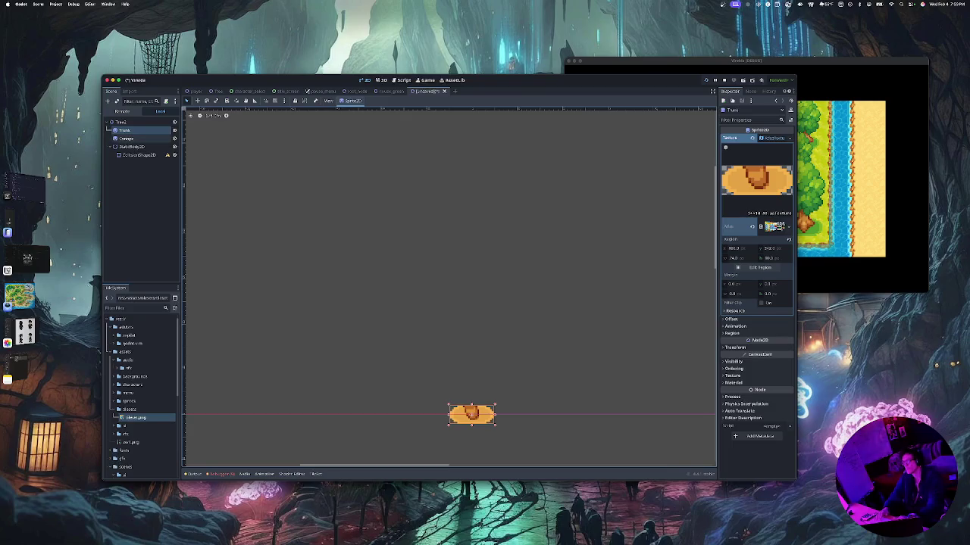
left_click(125, 139)
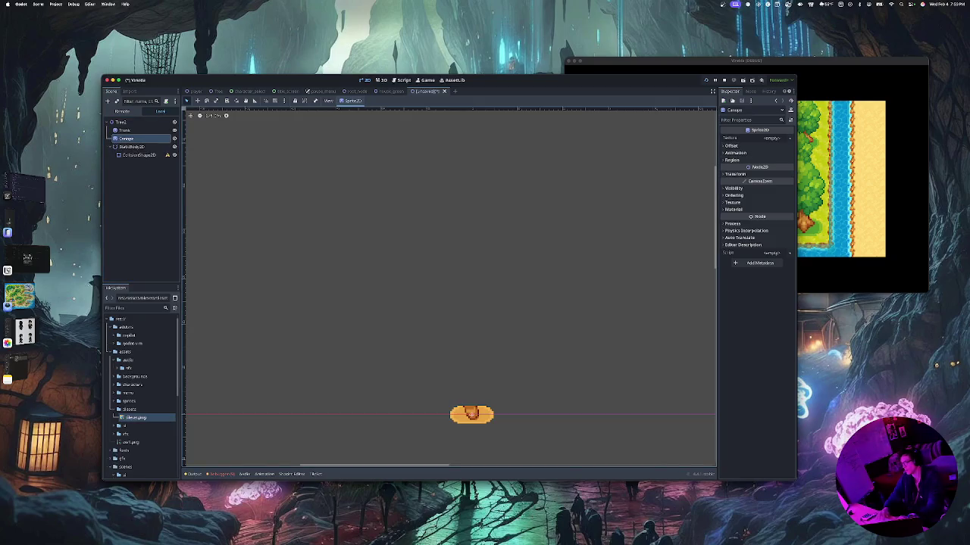
left_click(771, 138)
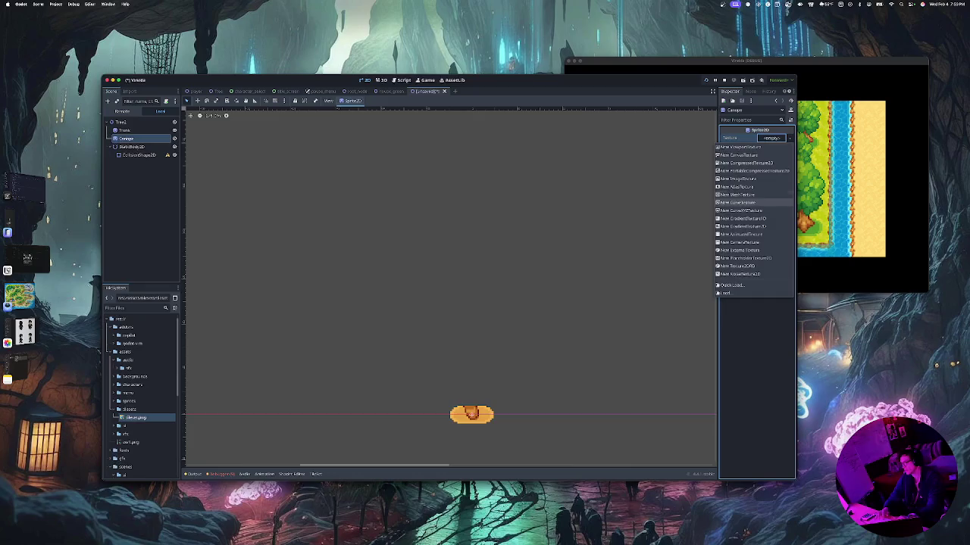
left_click(739, 187)
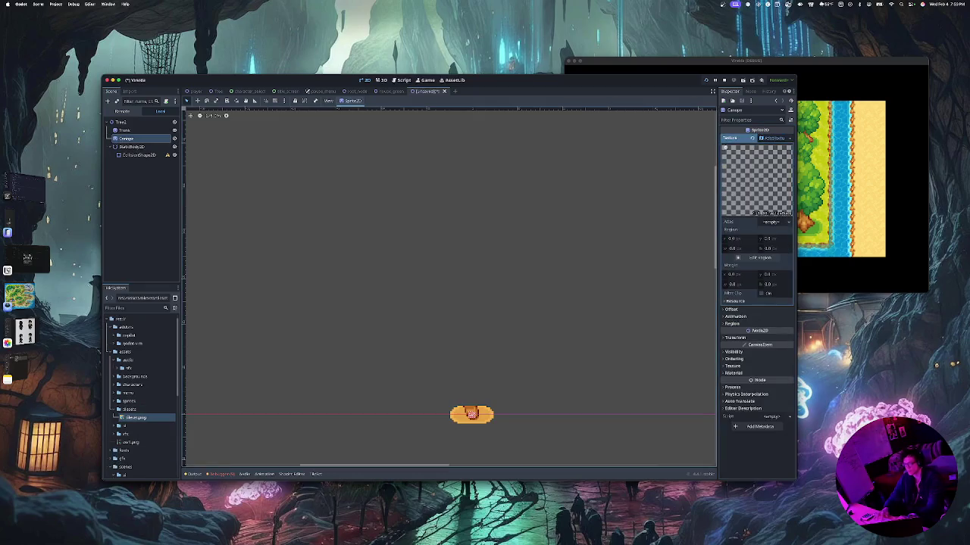
mouse_move(137, 417)
left_mouse_down()
mouse_move(747, 313)
mouse_move(765, 225)
left_mouse_up()
Reselect the Canope sprite and resize it slightly larger
scroll(471, 414, "down", 6)
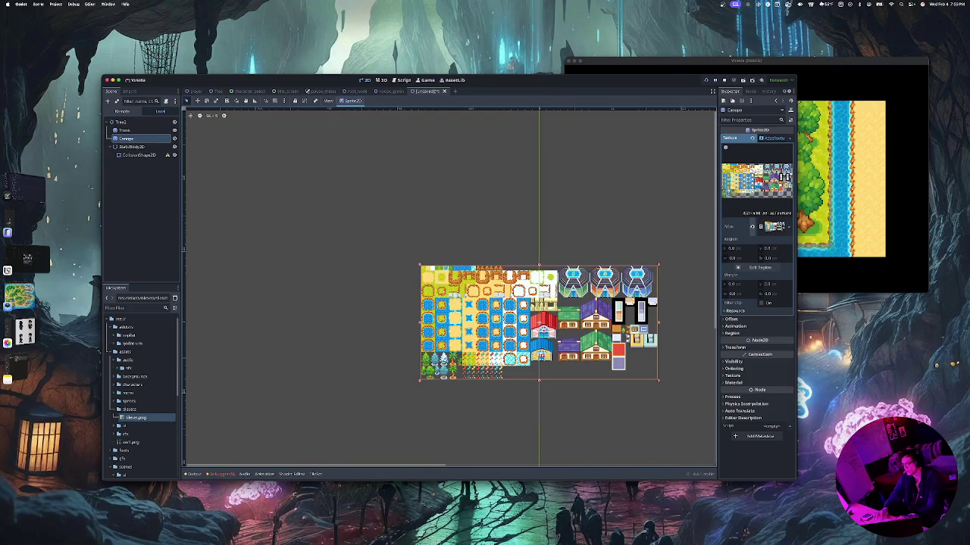
left_click(419, 380)
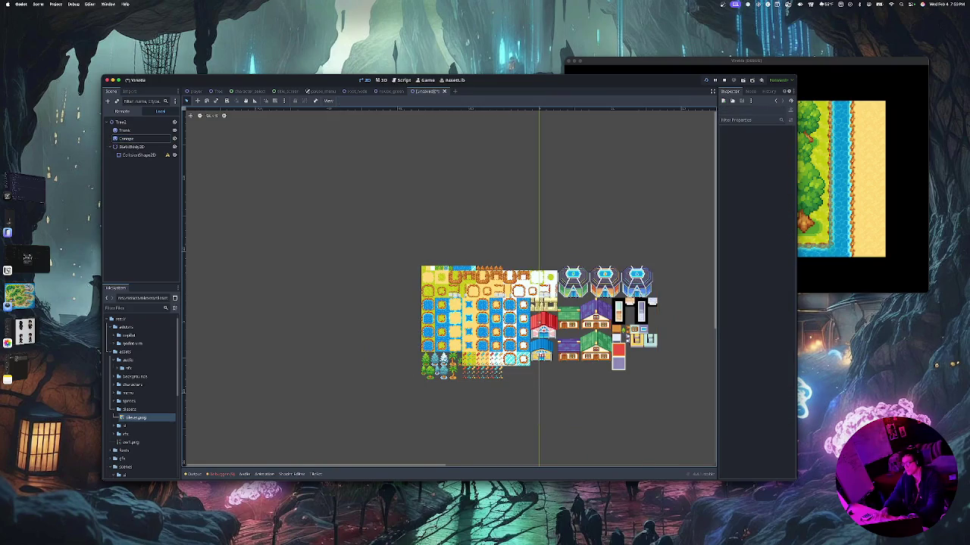
left_click(138, 155)
left_click(130, 146)
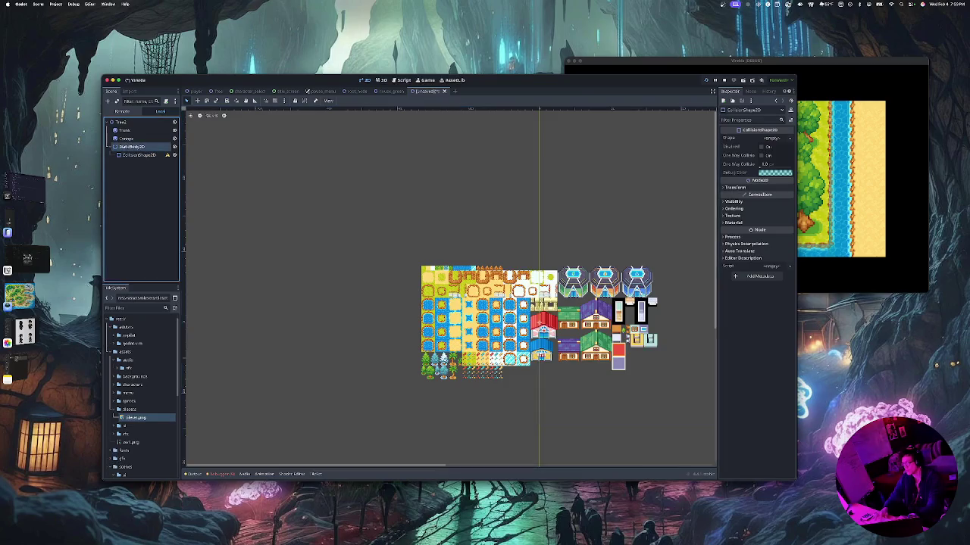
left_click(126, 139)
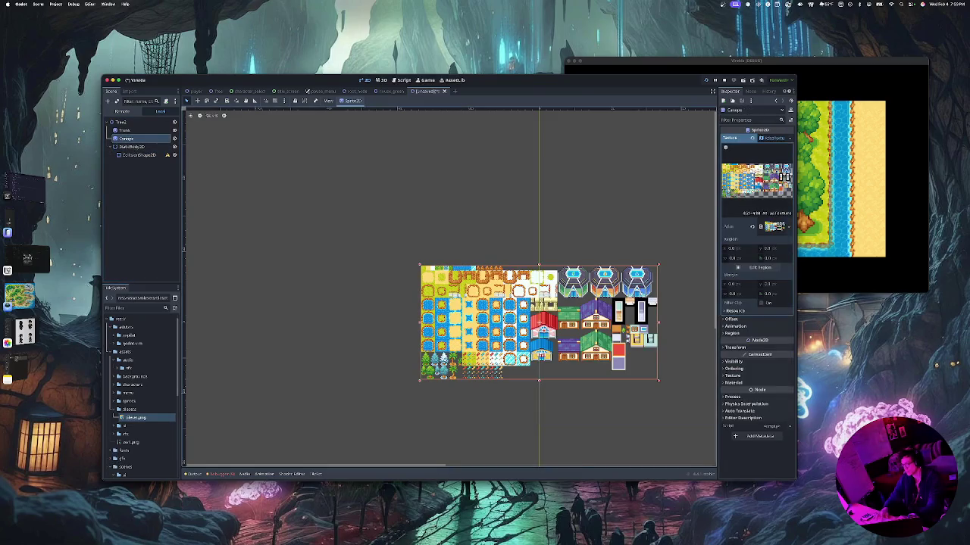
mouse_move(418, 381)
left_mouse_down()
mouse_move(439, 371)
mouse_move(415, 383)
left_mouse_up()
Mark a region for Canope and pull its top, left and right edges to the palm
left_click(760, 267)
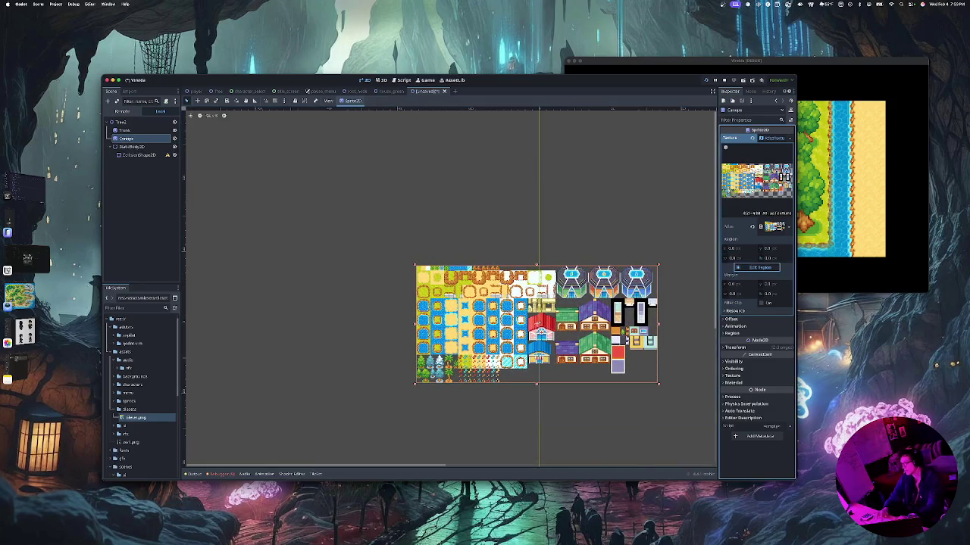
scroll(453, 341, "down", 8)
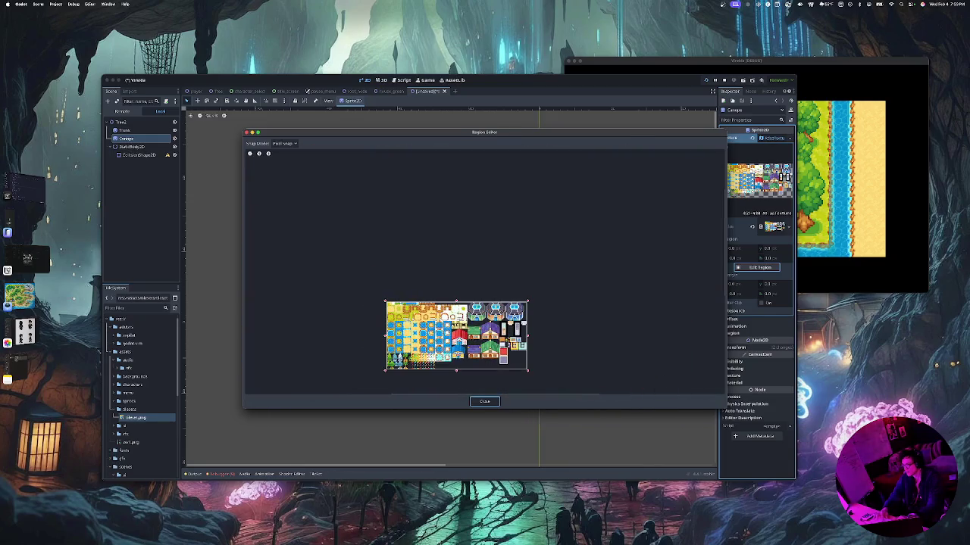
mouse_move(399, 324)
left_mouse_down()
mouse_move(515, 333)
mouse_move(528, 370)
mouse_move(412, 375)
left_mouse_up()
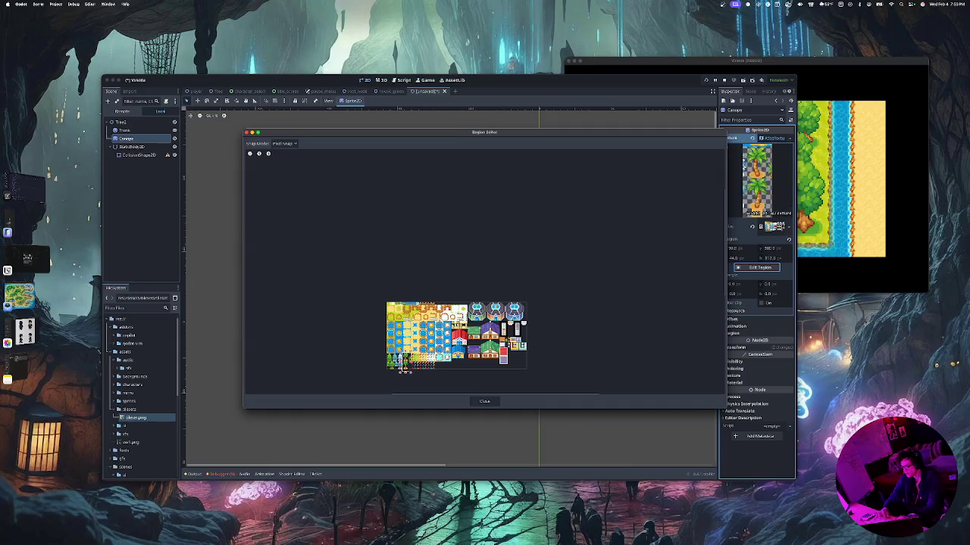
scroll(409, 371, "up", 5)
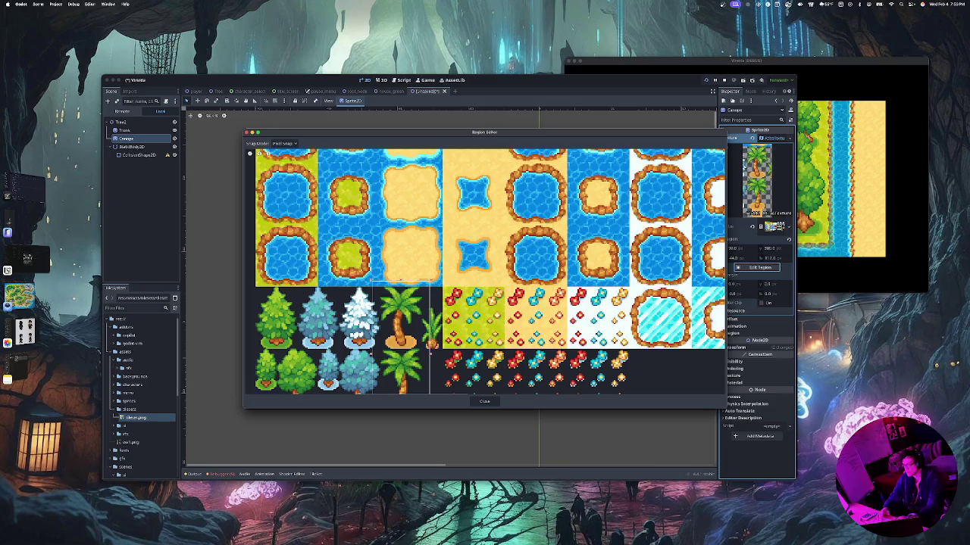
left_click_drag(400, 281, 400, 285)
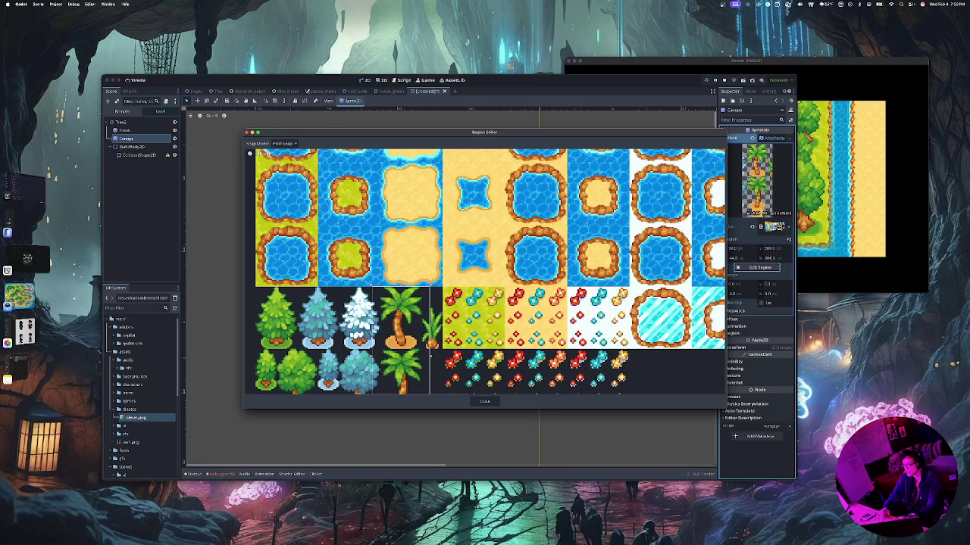
left_click_drag(370, 352, 375, 356)
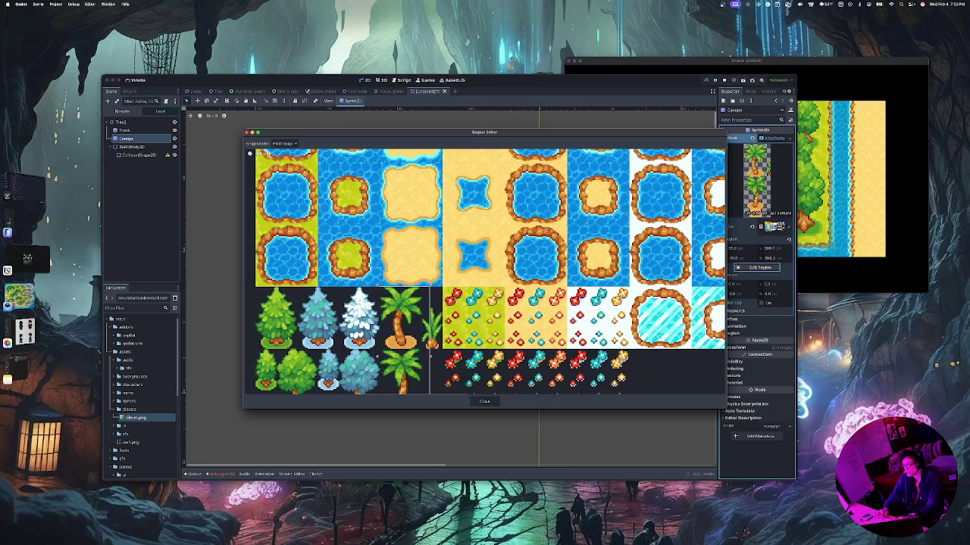
scroll(382, 319, "up", 3)
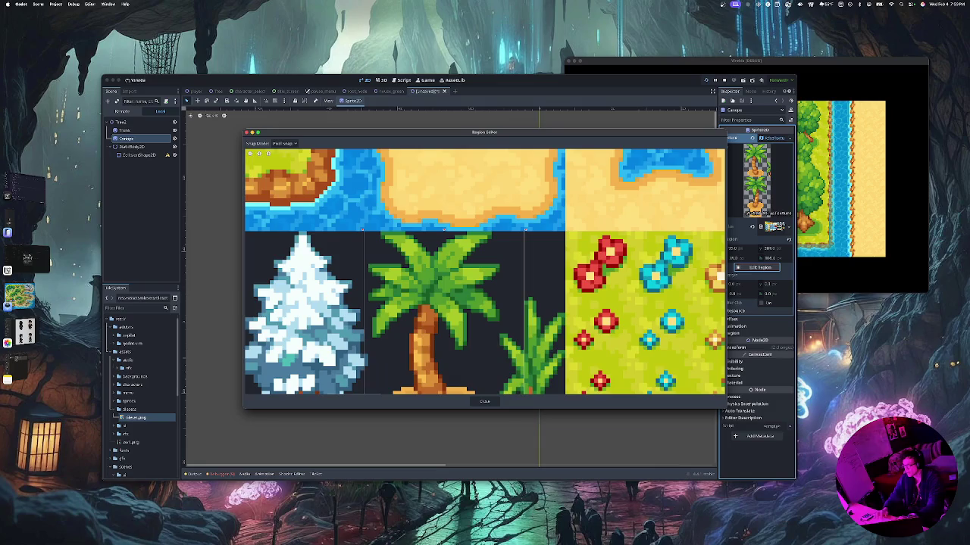
scroll(485, 271, "down", 10)
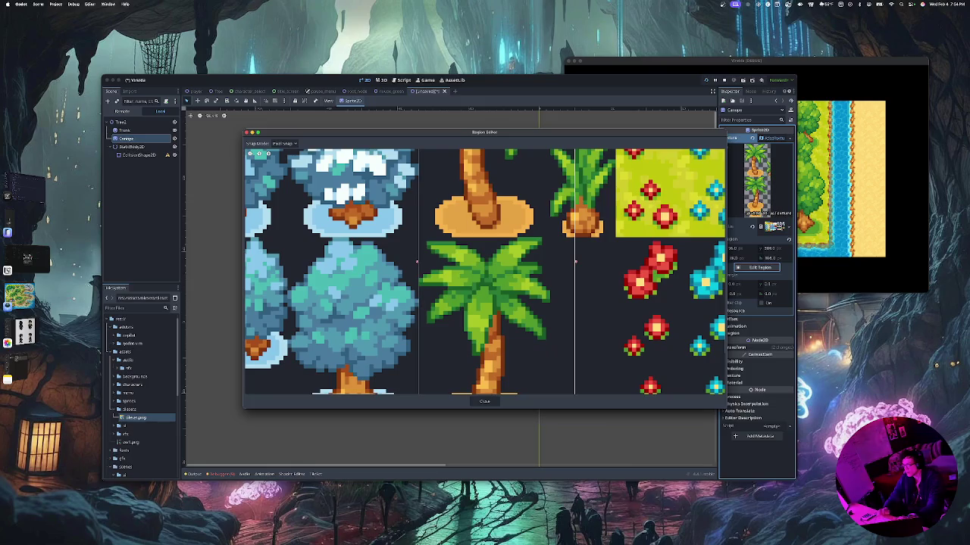
scroll(485, 271, "down", 2)
scroll(485, 271, "up", 3)
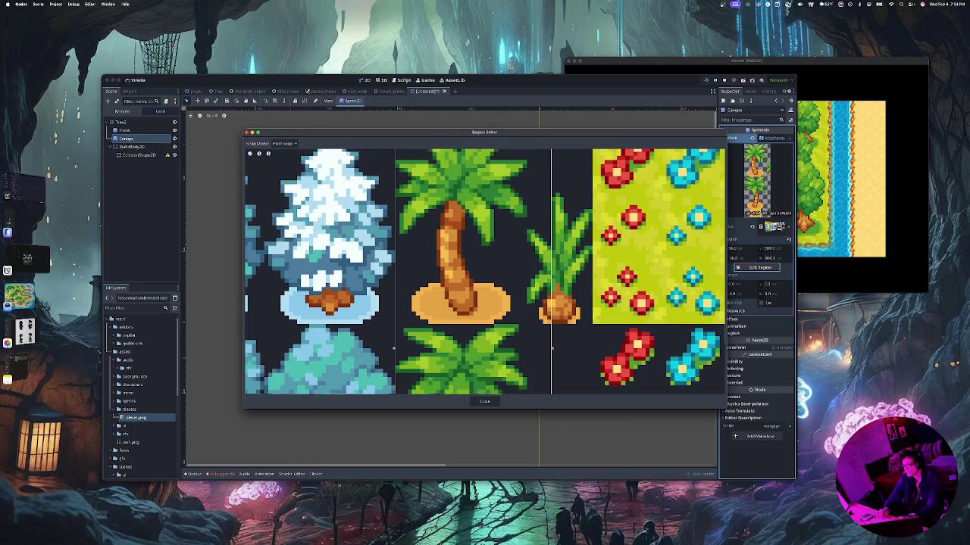
left_click_drag(552, 348, 527, 349)
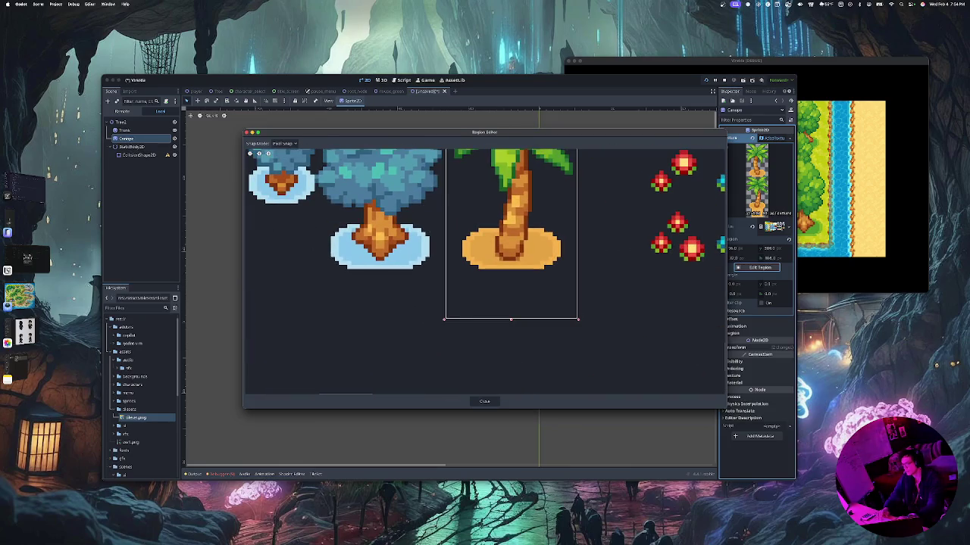
Raise the region's bottom edge to exclude the sandy base, keeping only the palm fronds
left_click_drag(510, 319, 510, 219)
scroll(484, 273, "up", 3)
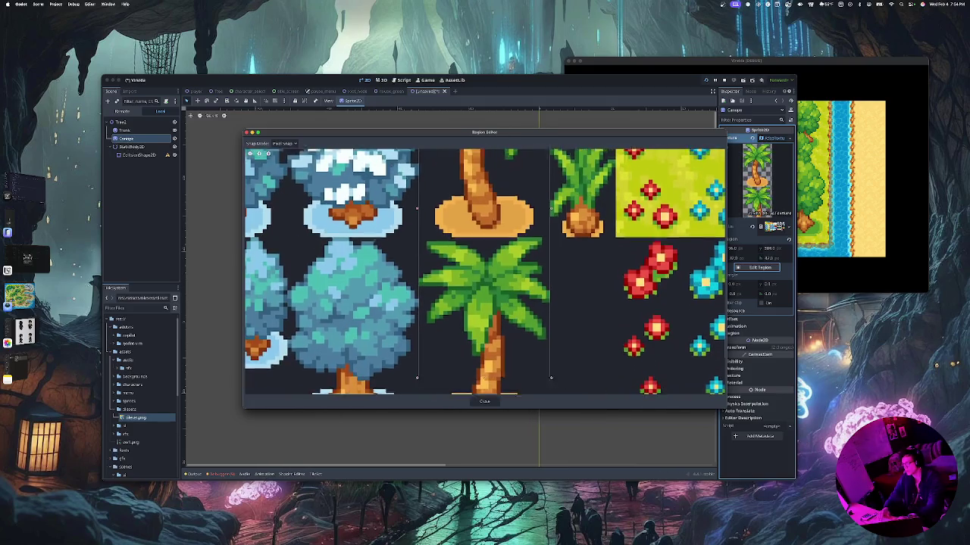
scroll(485, 273, "down", 1)
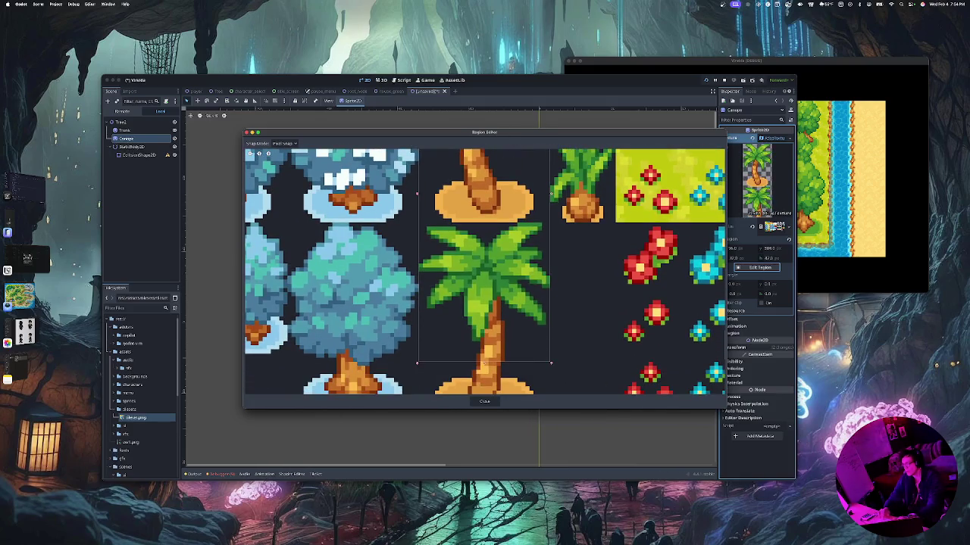
left_click_drag(483, 363, 484, 223)
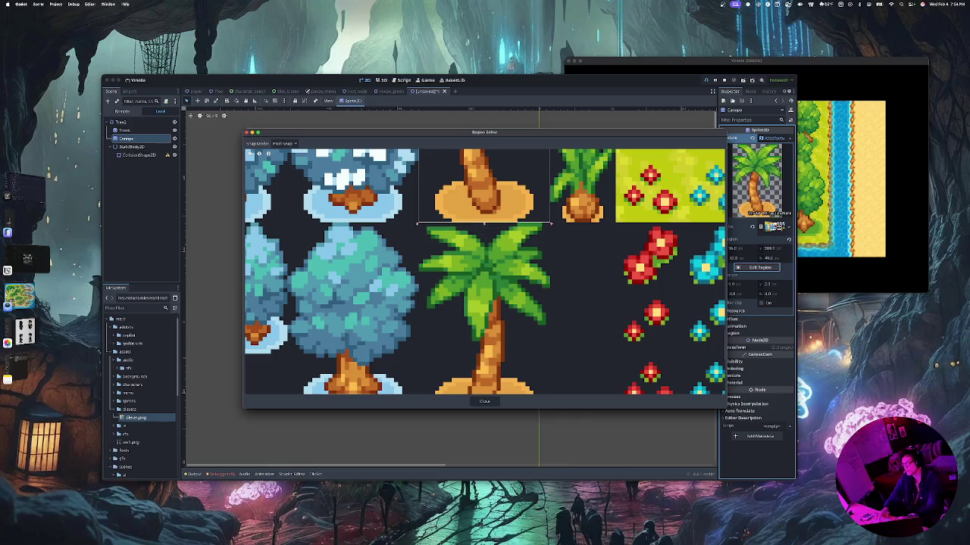
scroll(485, 273, "down", 2)
scroll(485, 273, "up", 2)
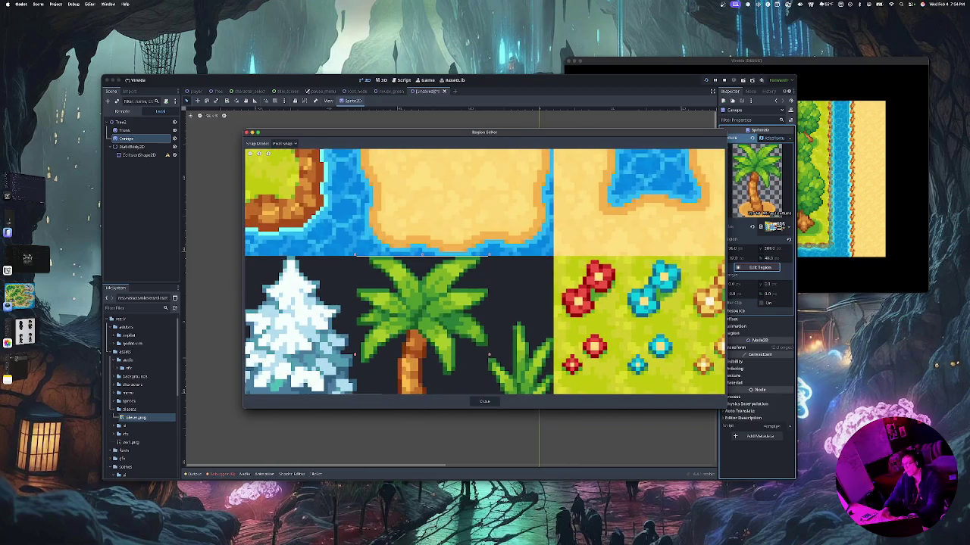
scroll(485, 273, "down", 2)
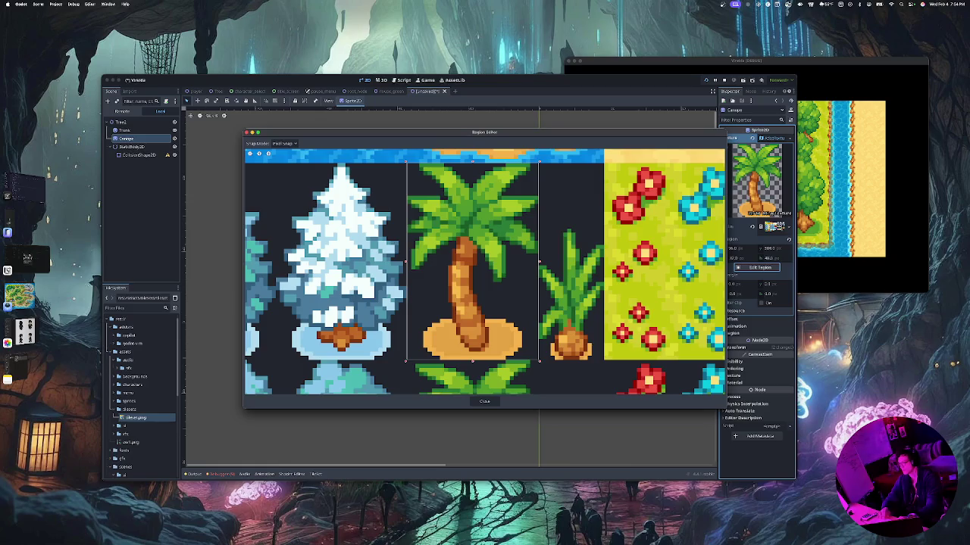
left_click_drag(472, 361, 473, 319)
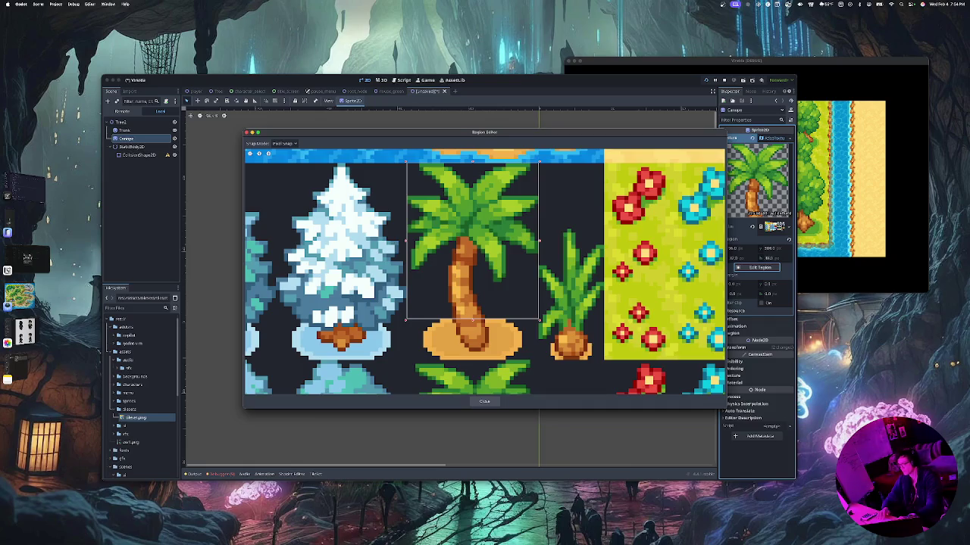
left_click(485, 401)
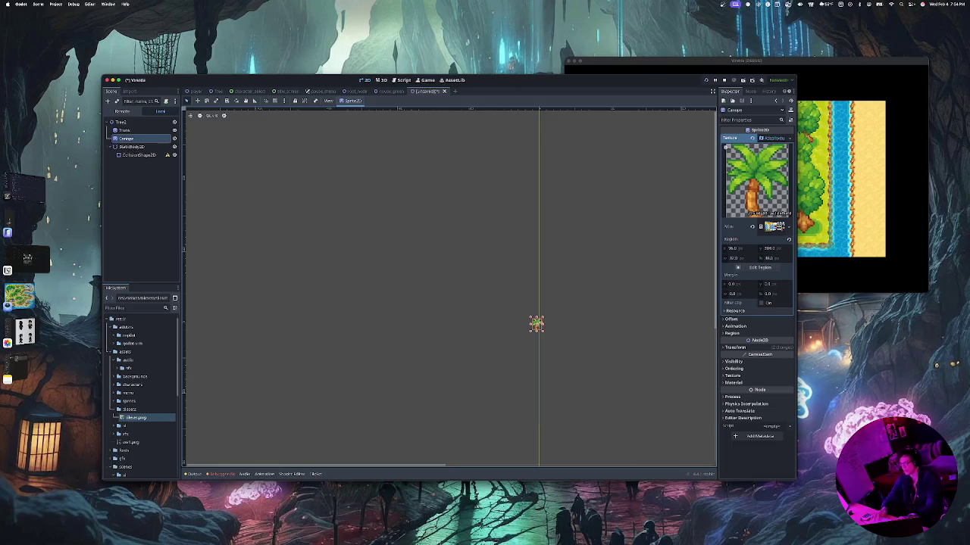
Move the canopy up onto the trunk and nudge the trunk slightly left underneath it
scroll(534, 331, "up", 5)
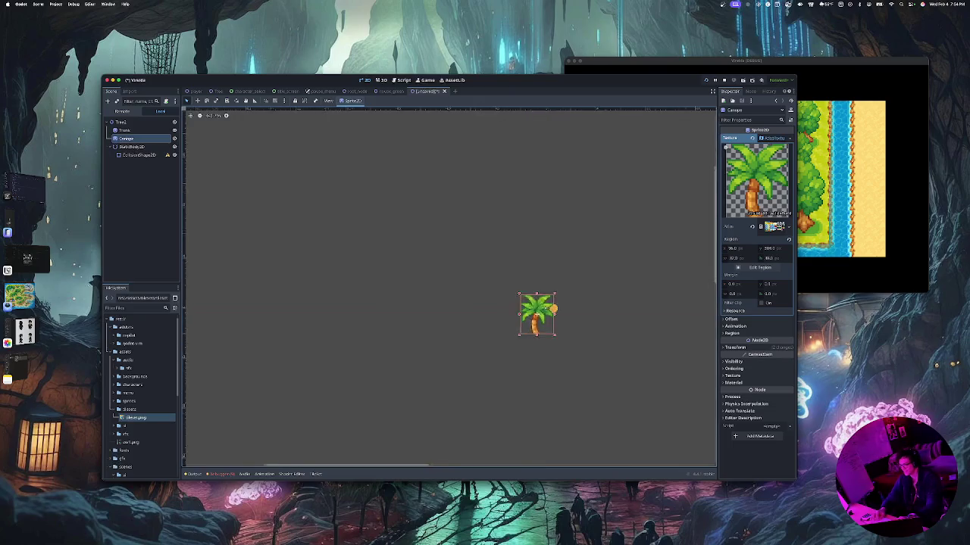
mouse_move(537, 297)
left_mouse_down()
mouse_move(540, 241)
mouse_move(567, 223)
mouse_move(544, 224)
left_mouse_up()
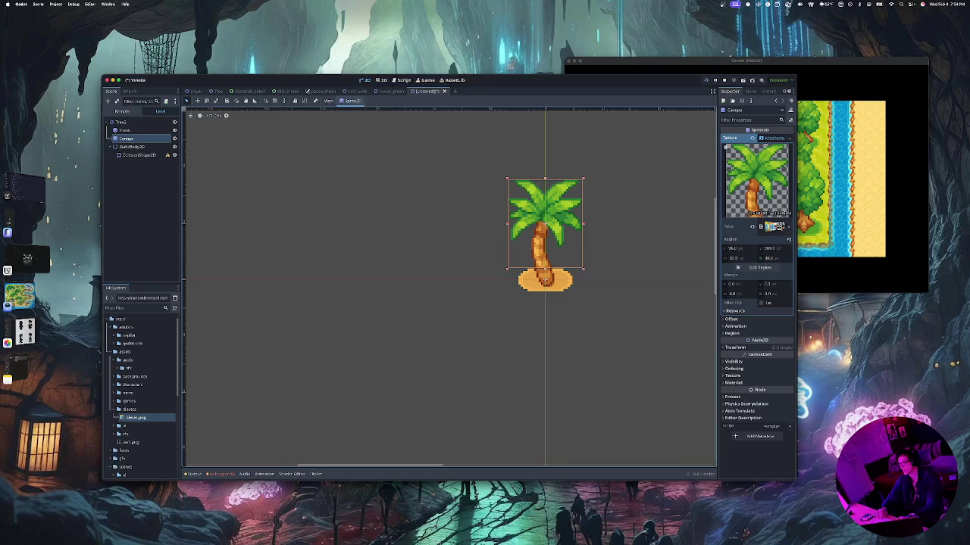
left_click(760, 267)
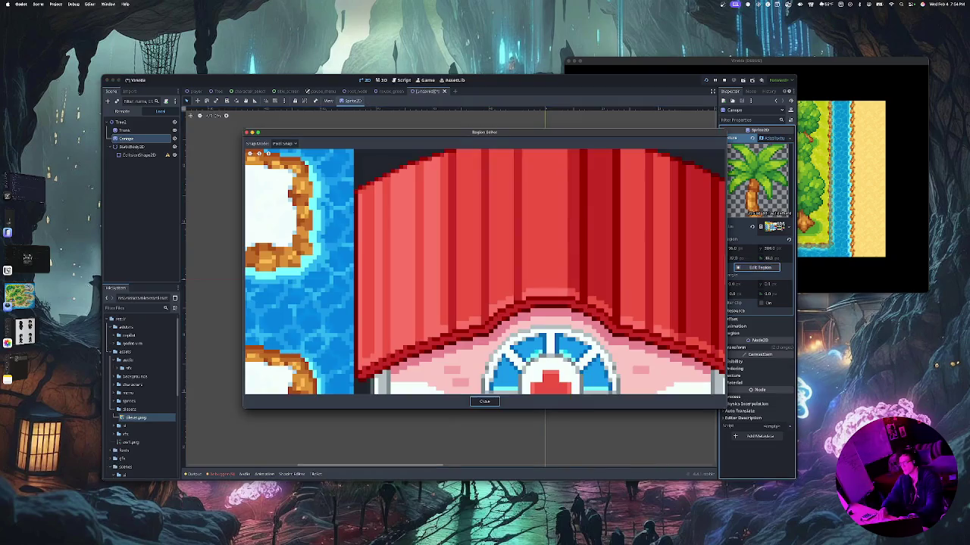
left_click(484, 401)
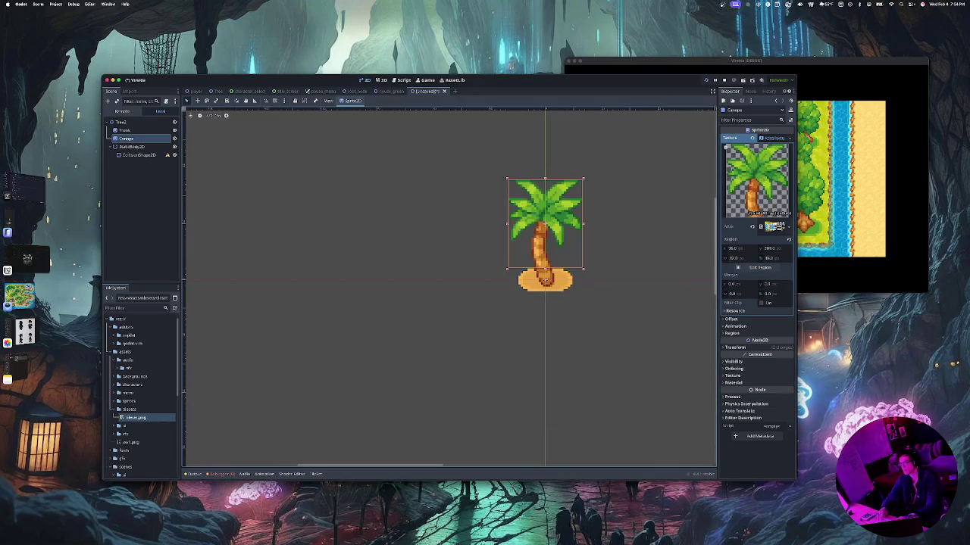
left_click(545, 278)
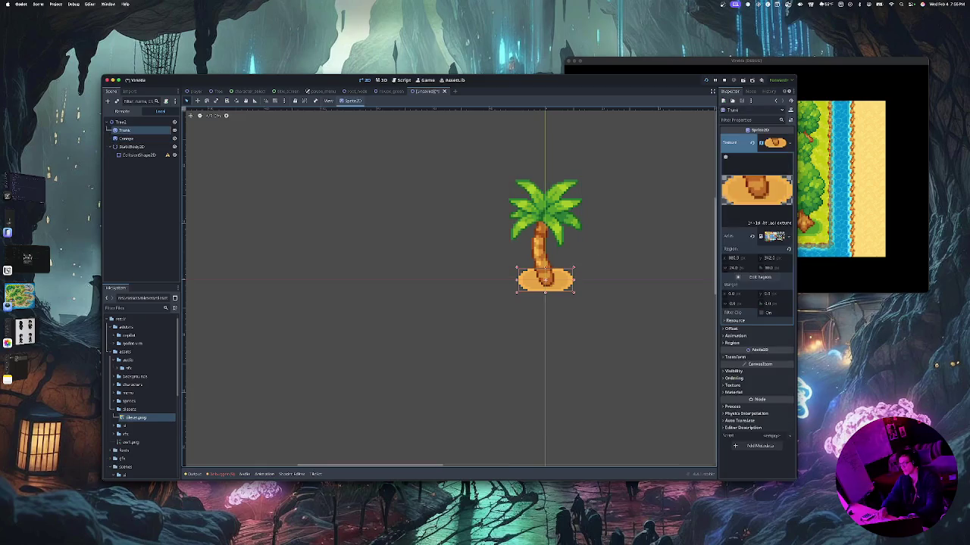
key("Escape")
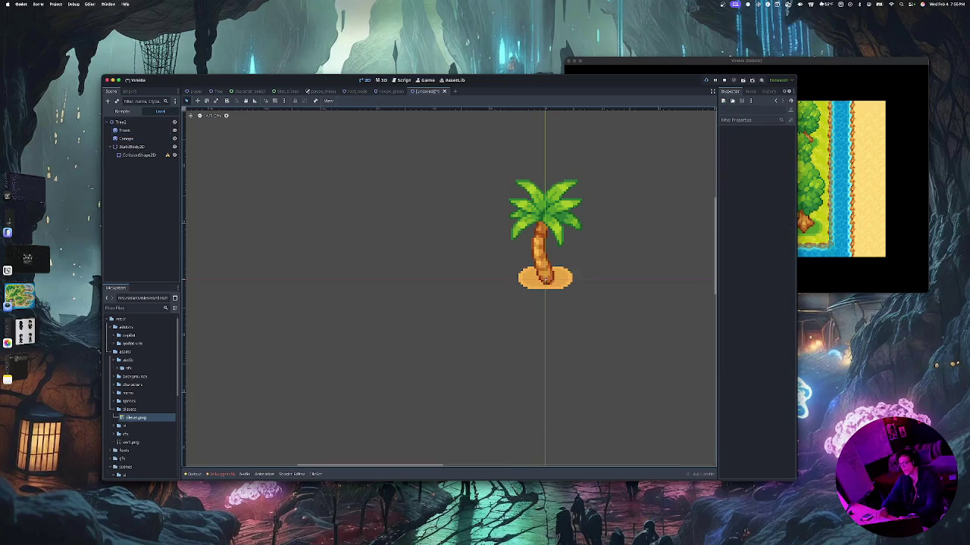
scroll(544, 280, "up", 6)
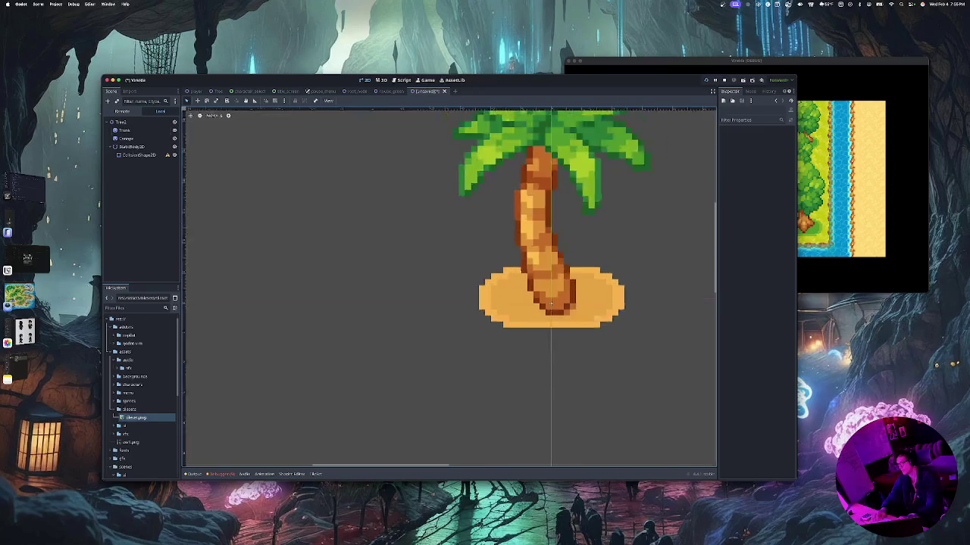
mouse_move(557, 327)
left_mouse_down()
mouse_move(547, 317)
mouse_move(556, 328)
left_mouse_up()
Clear the selection and bring up Save Scene As for the Tree2 scene
key("Escape")
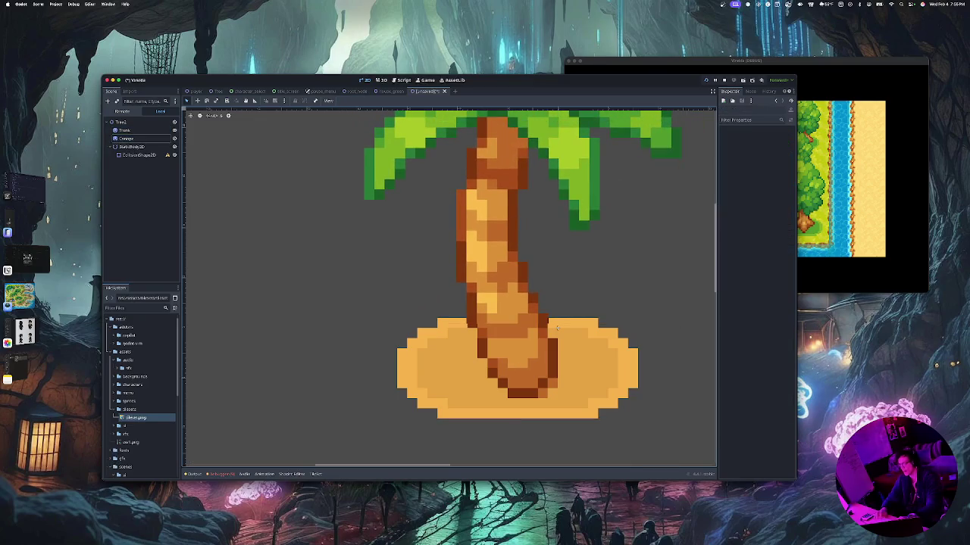
scroll(519, 317, "down", 4)
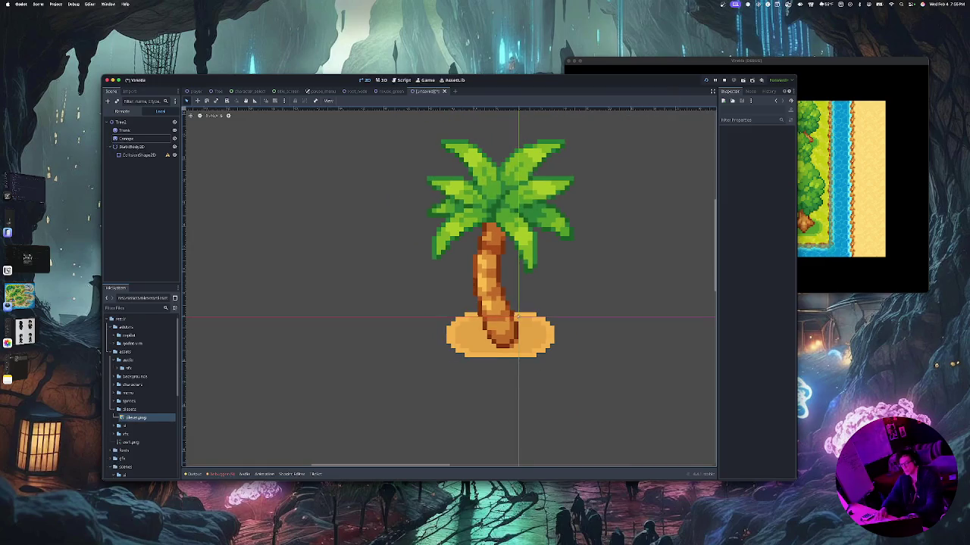
key("ctrl+s")
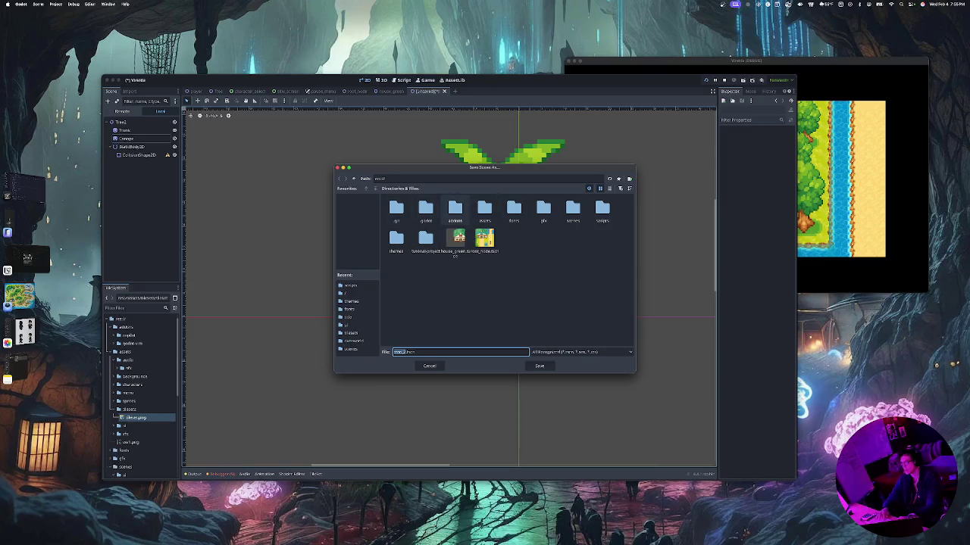
Save the scene as tree_2.tscn in the scenes folder, then select StaticBody2D
left_click(572, 211)
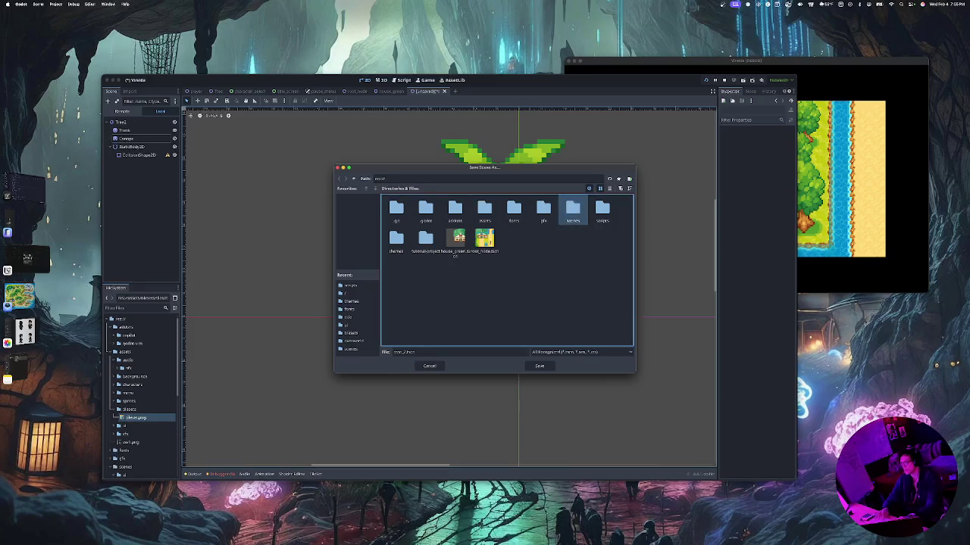
left_click(540, 366)
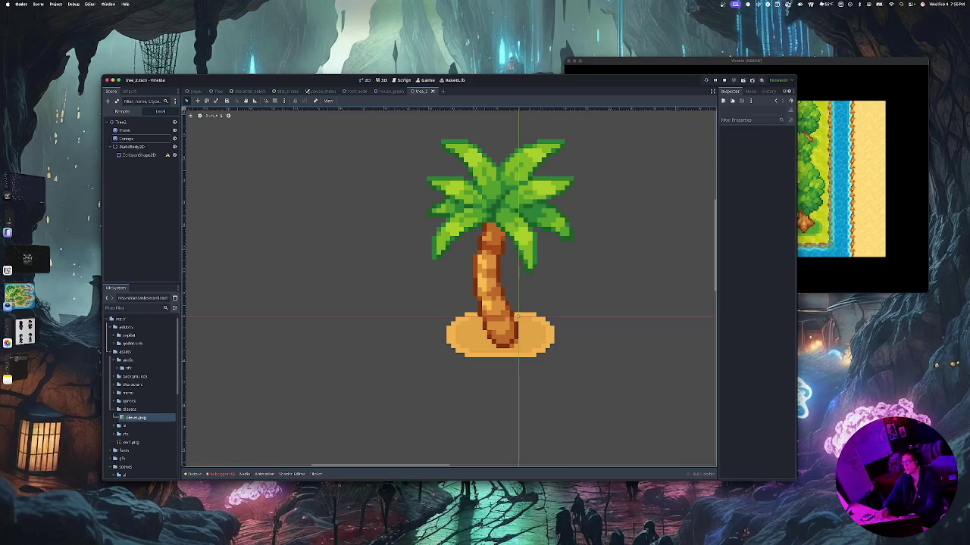
left_click(133, 146)
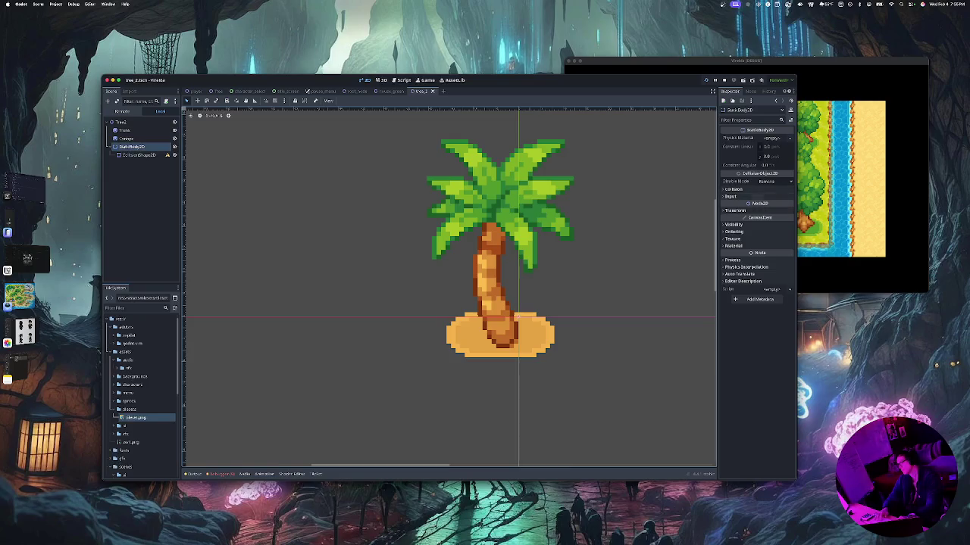
Give the CollisionShape2D node a new RectangleShape2D
left_click(771, 138)
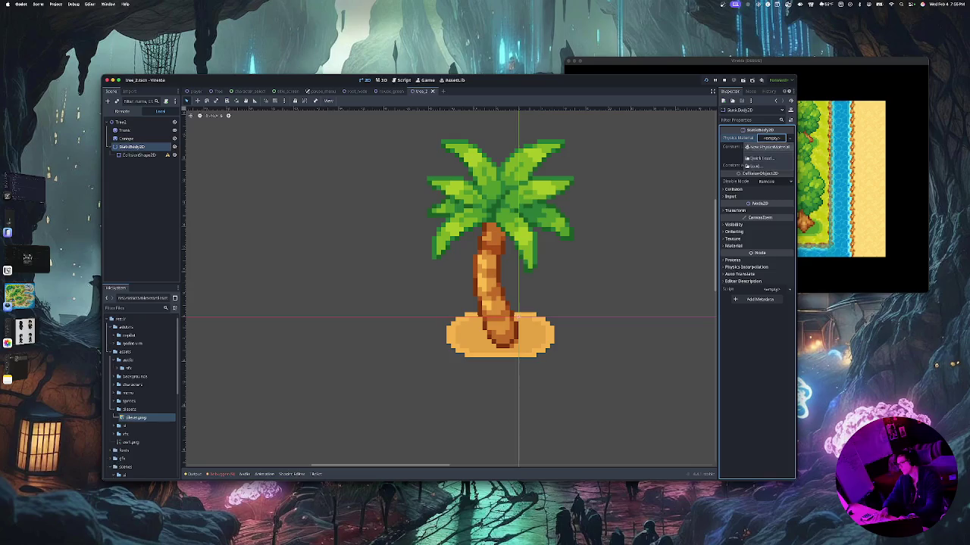
key("Escape")
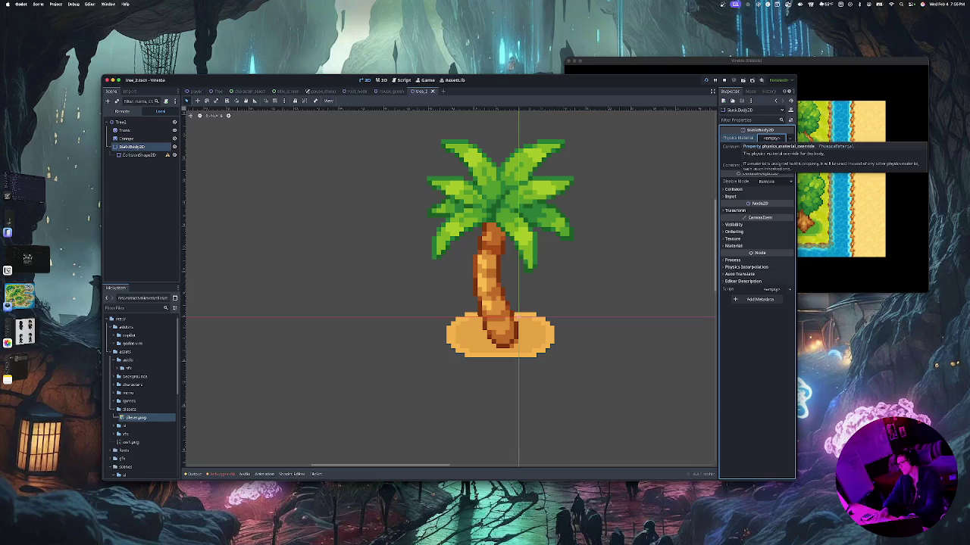
left_click(139, 154)
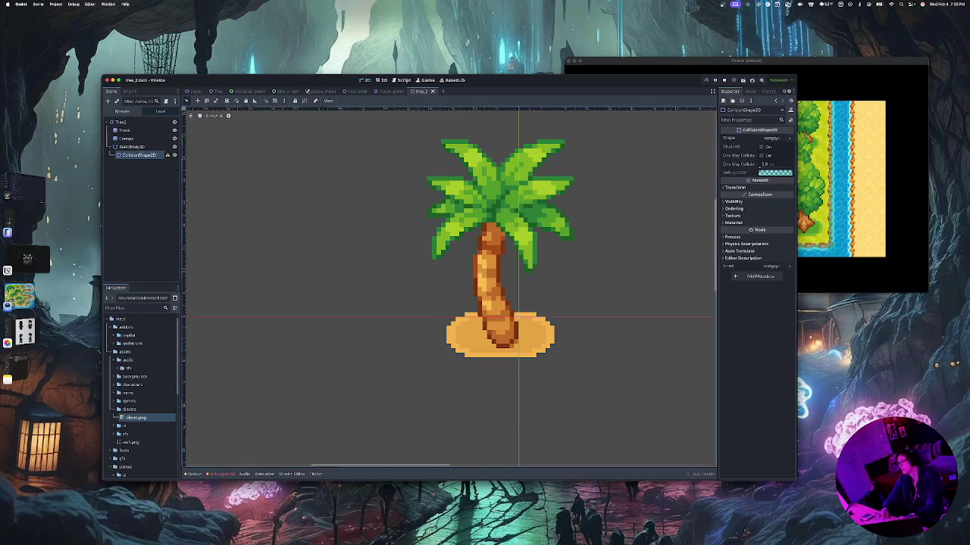
left_click(771, 138)
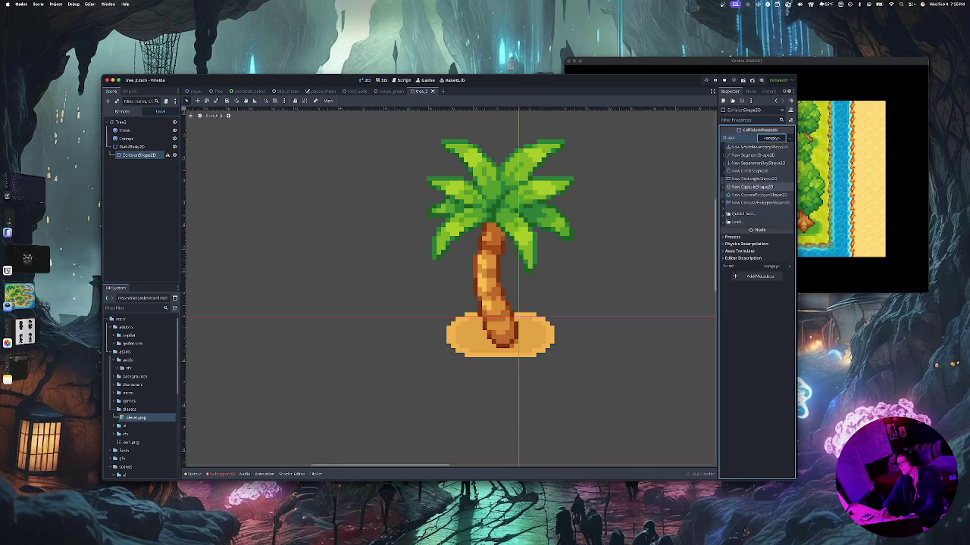
left_click(754, 179)
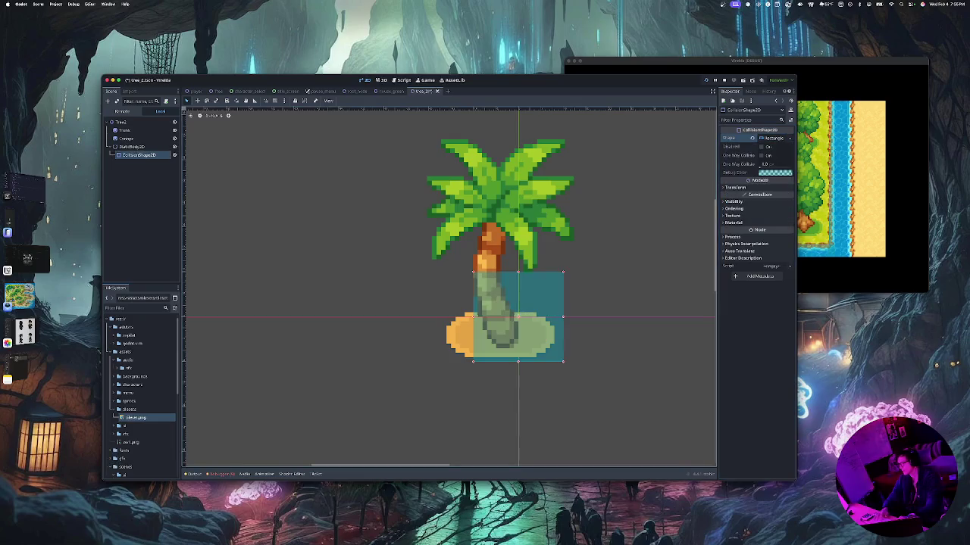
Move and shrink the collision rectangle over the trunk base, then save the scene
mouse_move(519, 316)
left_mouse_down()
mouse_move(532, 316)
mouse_move(447, 335)
mouse_move(482, 346)
mouse_move(612, 321)
mouse_move(504, 323)
mouse_move(504, 303)
mouse_move(524, 303)
mouse_move(515, 304)
left_mouse_up()
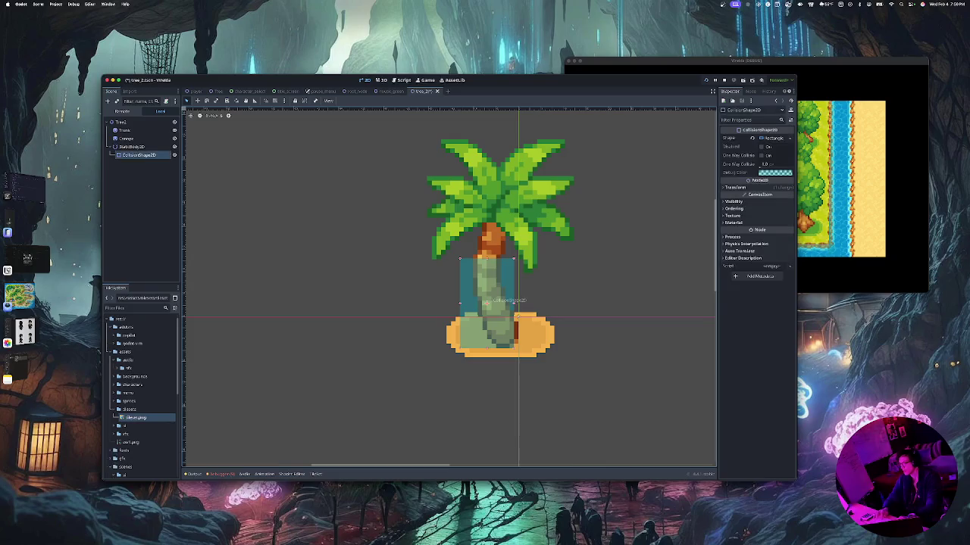
mouse_move(489, 300)
left_mouse_down()
mouse_move(496, 345)
mouse_move(493, 300)
left_mouse_up()
key("Escape")
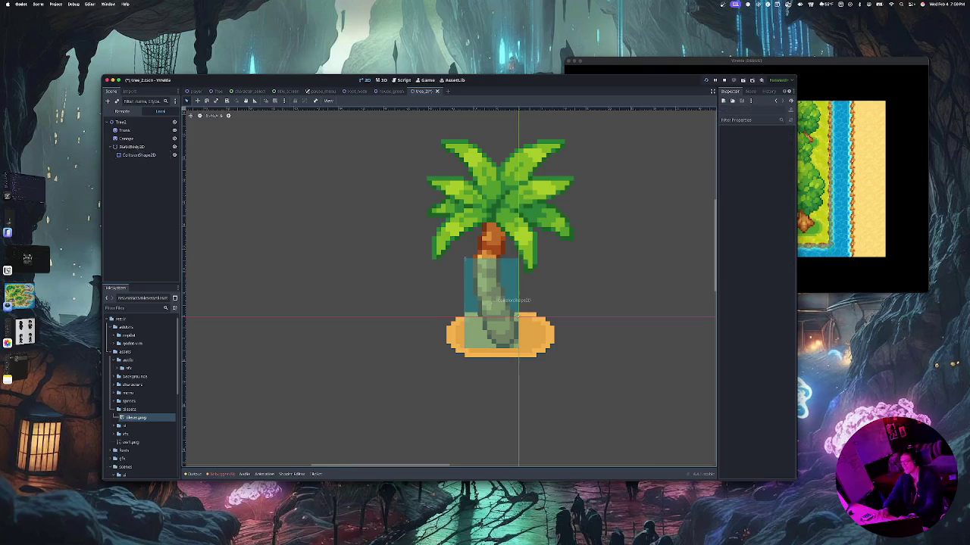
left_click(493, 300)
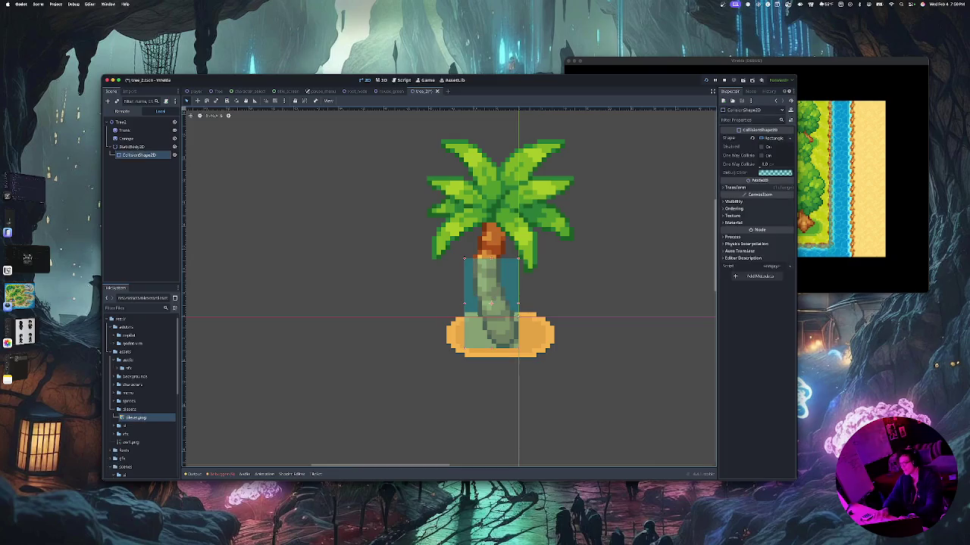
mouse_move(464, 258)
left_mouse_down()
mouse_move(478, 280)
mouse_move(478, 312)
left_mouse_up()
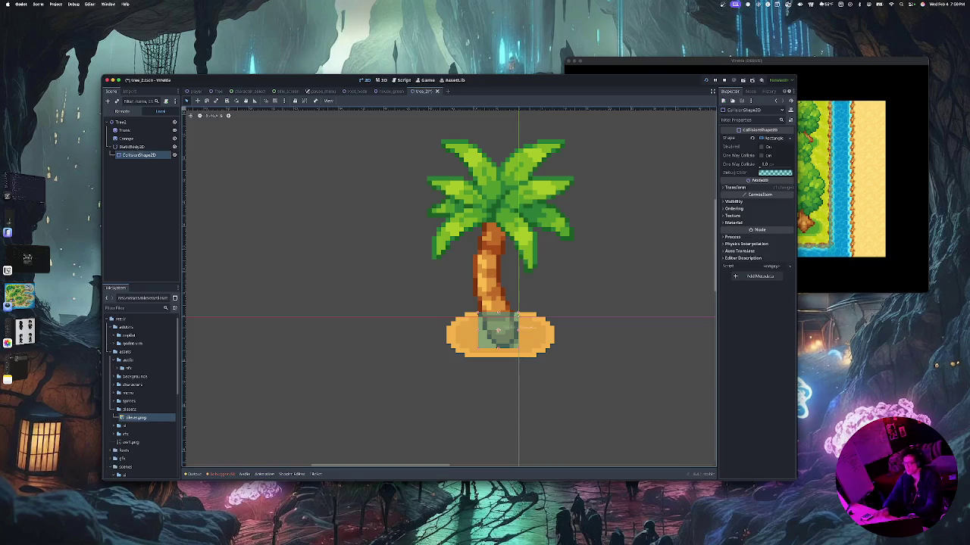
key("ctrl+s")
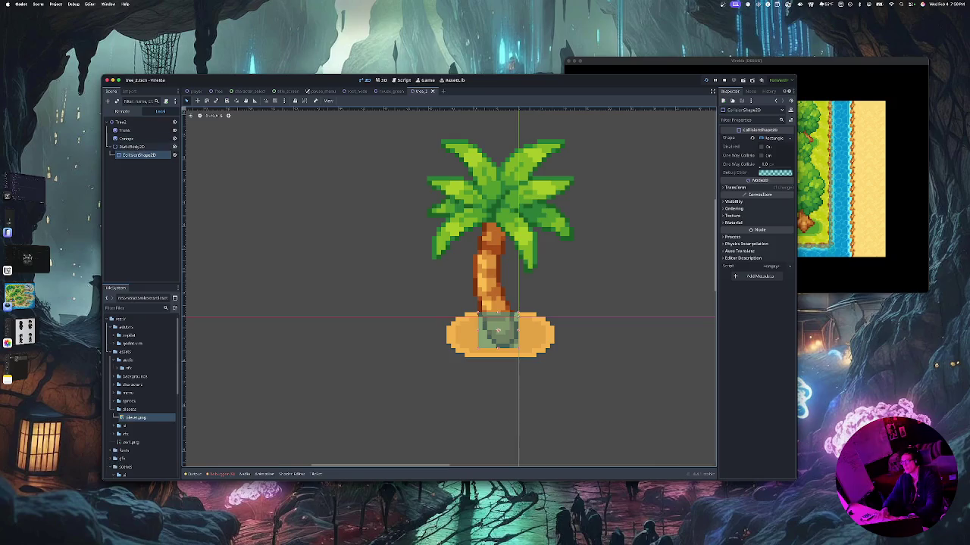
key("ctrl+z")
key("ctrl+z")
key("ctrl+z")
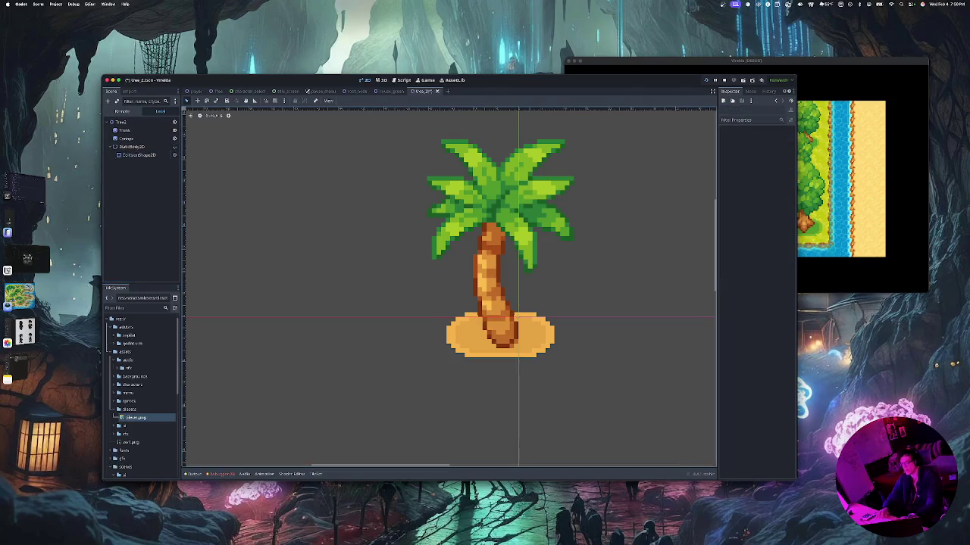
key("ctrl+s")
Return to the root_node scene tab and collapse the ui folder in the FileSystem dock
mouse_move(218, 92)
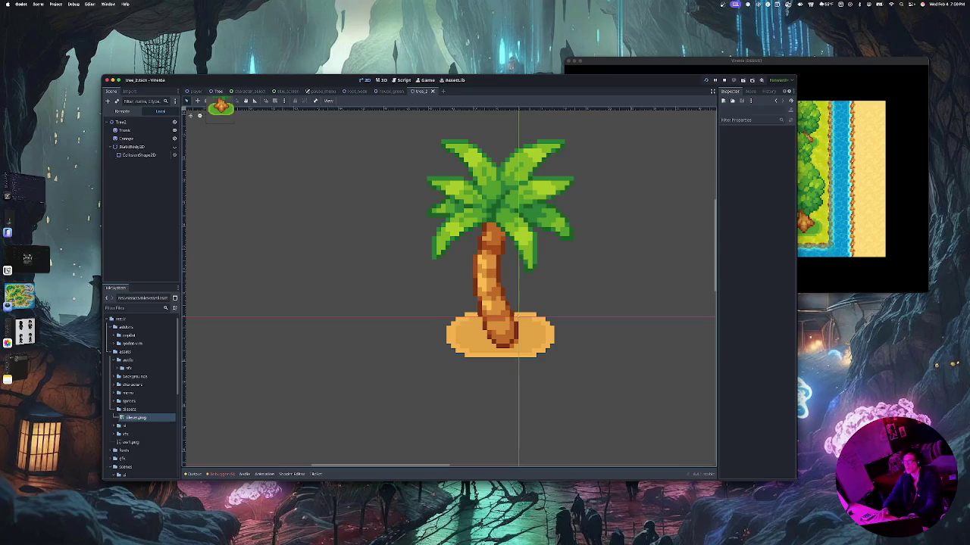
left_click(355, 91)
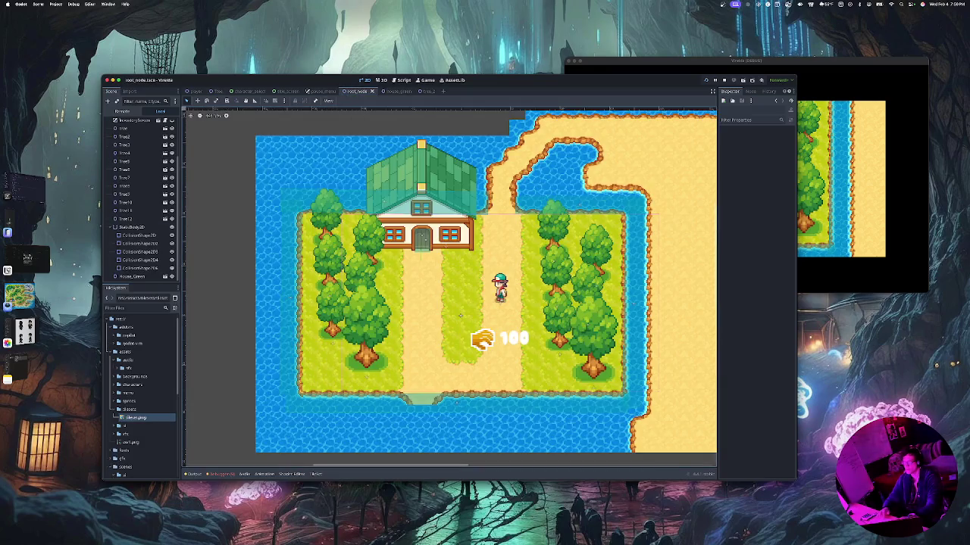
scroll(142, 378, "down", 10)
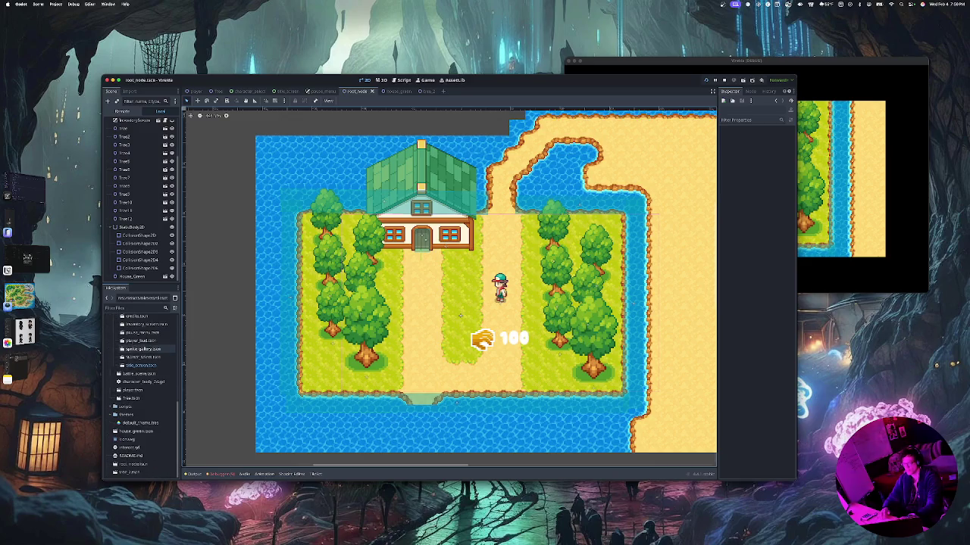
scroll(143, 367, "up", 2)
scroll(142, 378, "up", 3)
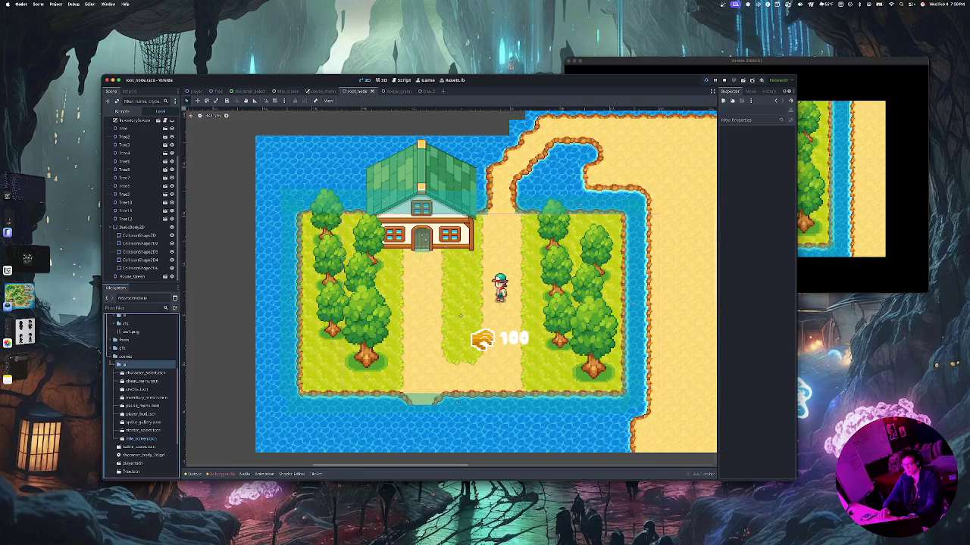
left_click(115, 365)
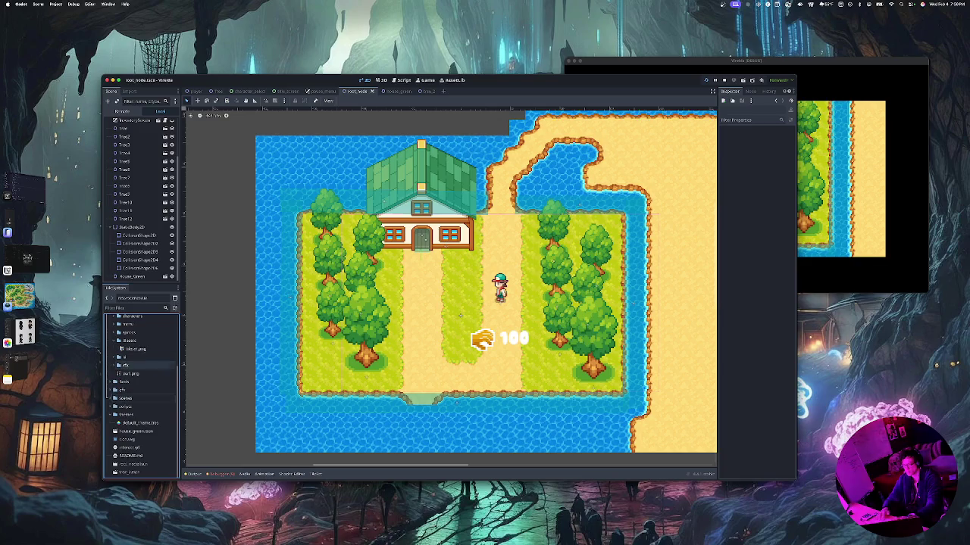
scroll(143, 379, "up", 3)
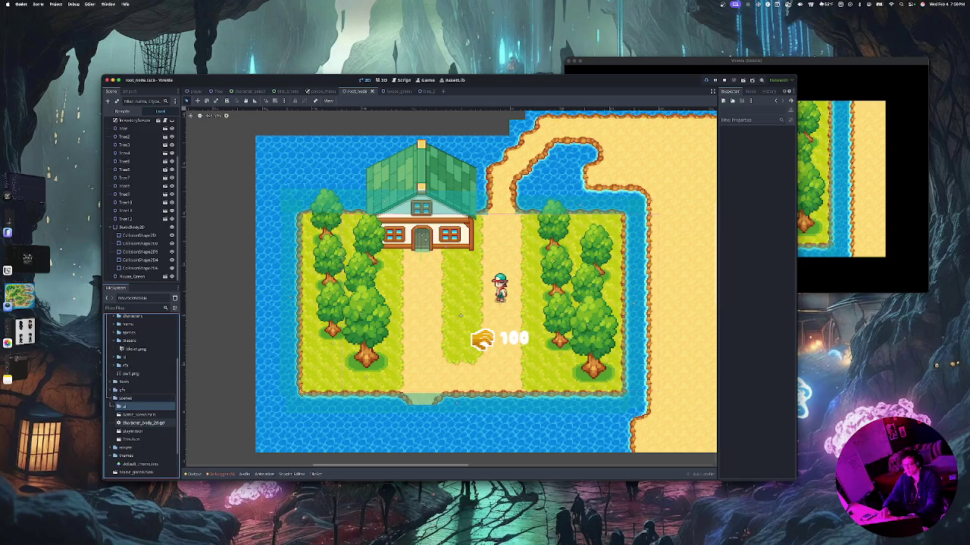
Drag tree_2.tscn onto the map to instance a palm tree just below the house
scroll(144, 407, "down", 3)
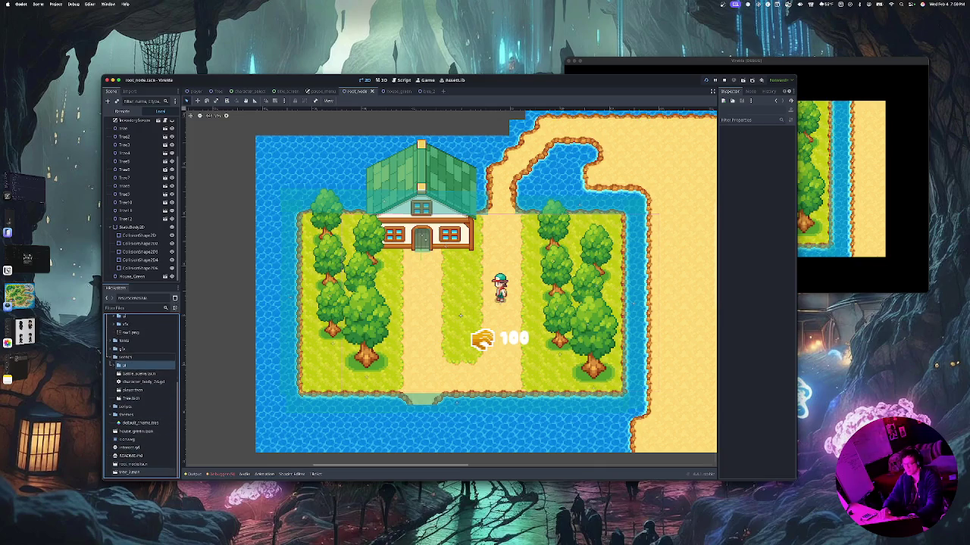
left_click_drag(129, 472, 124, 358)
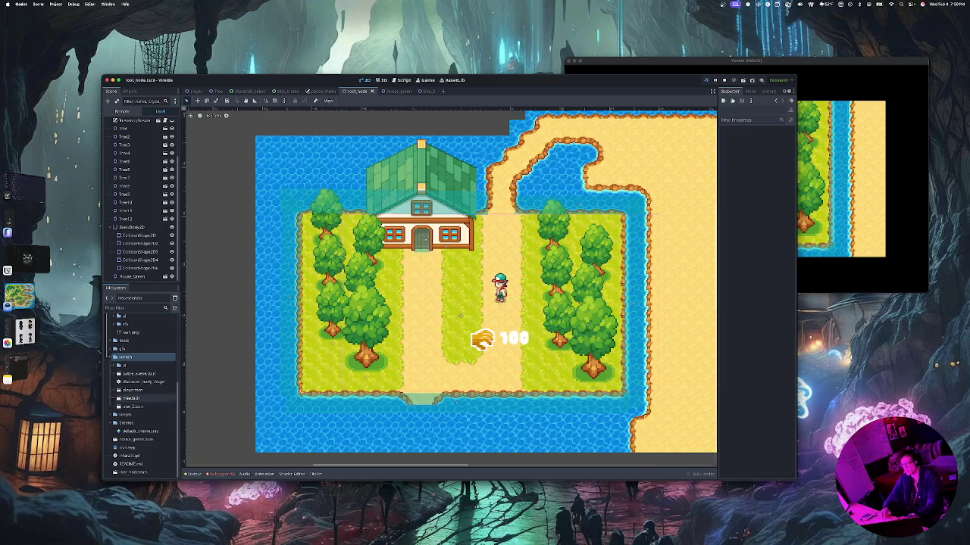
mouse_move(133, 407)
left_mouse_down()
mouse_move(374, 303)
mouse_move(458, 299)
mouse_move(440, 287)
left_mouse_up()
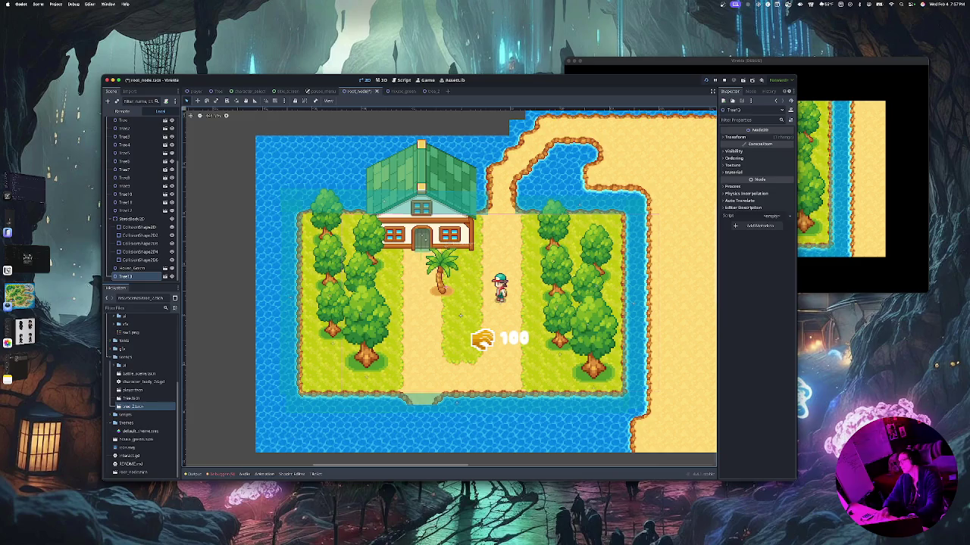
Run the project and walk the player up, left, down and sideways around the palm
key("super+b")
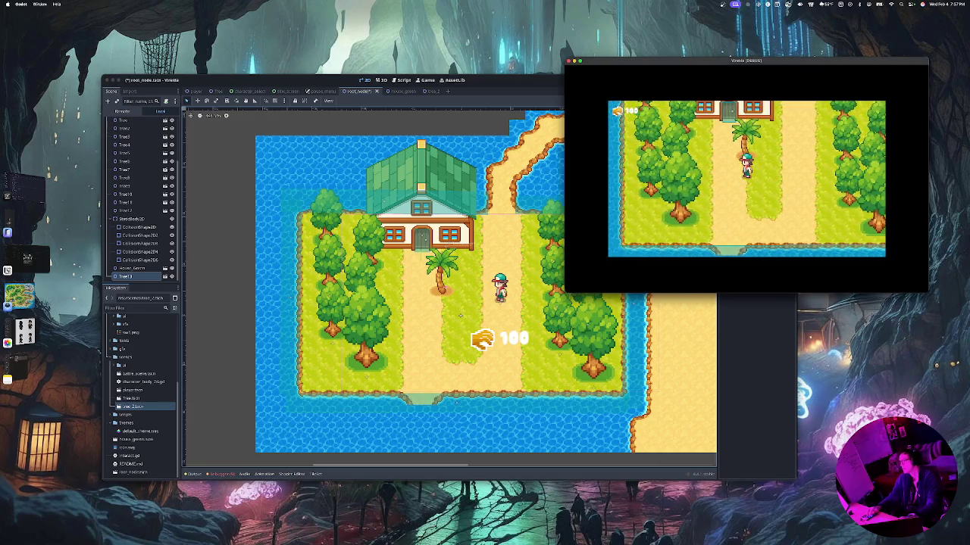
key("Up")
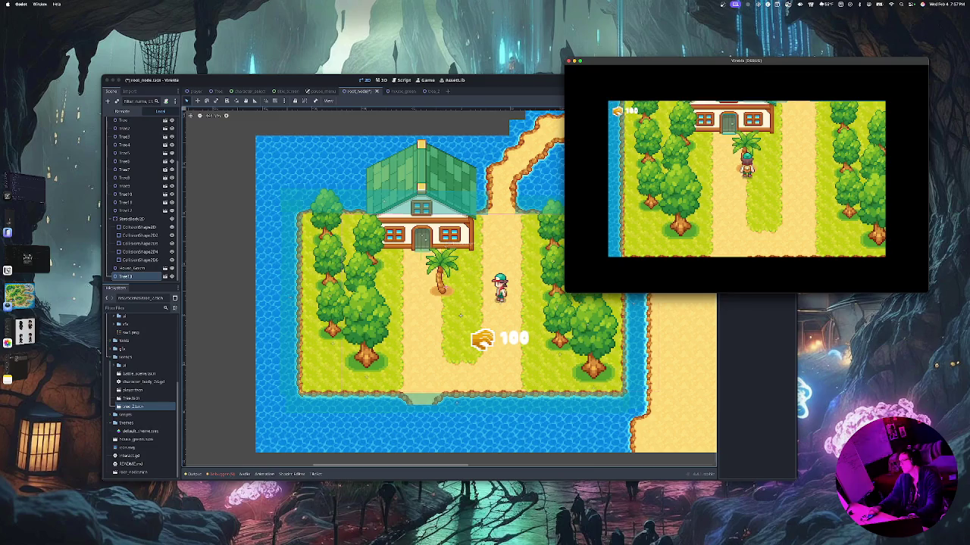
key("Left")
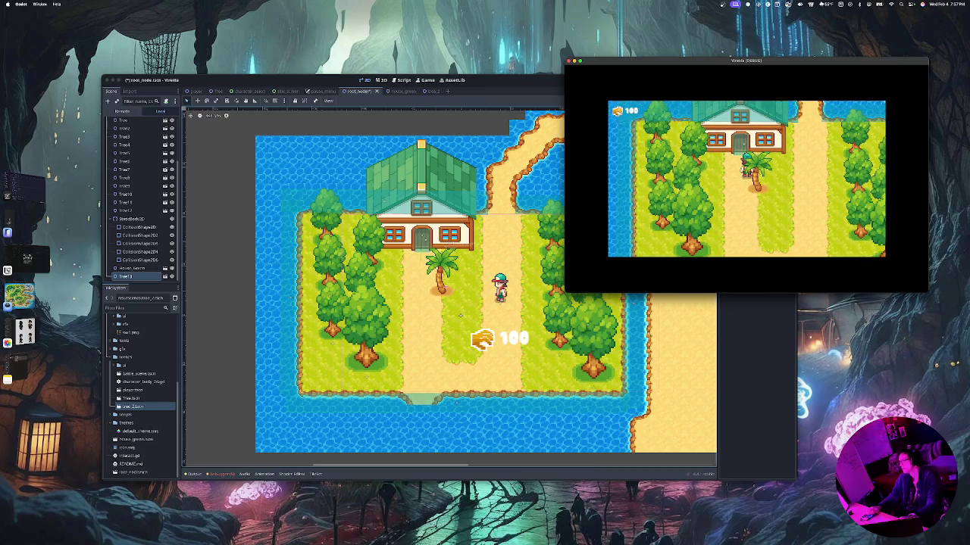
key("Down")
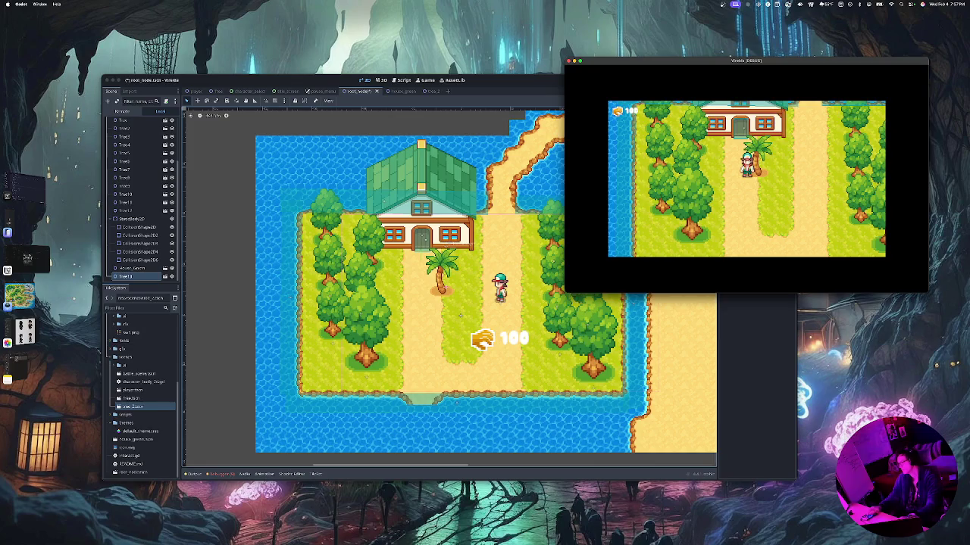
key("Up")
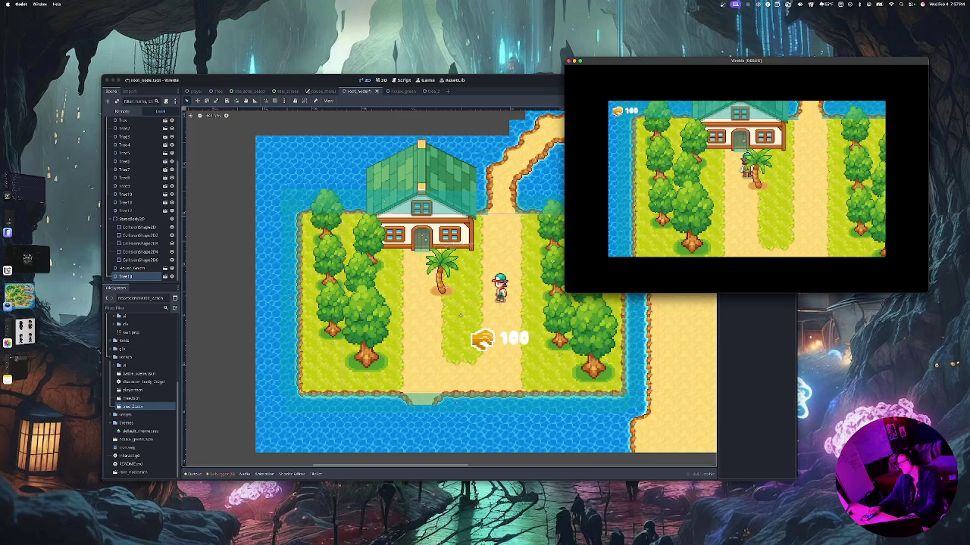
key("Right")
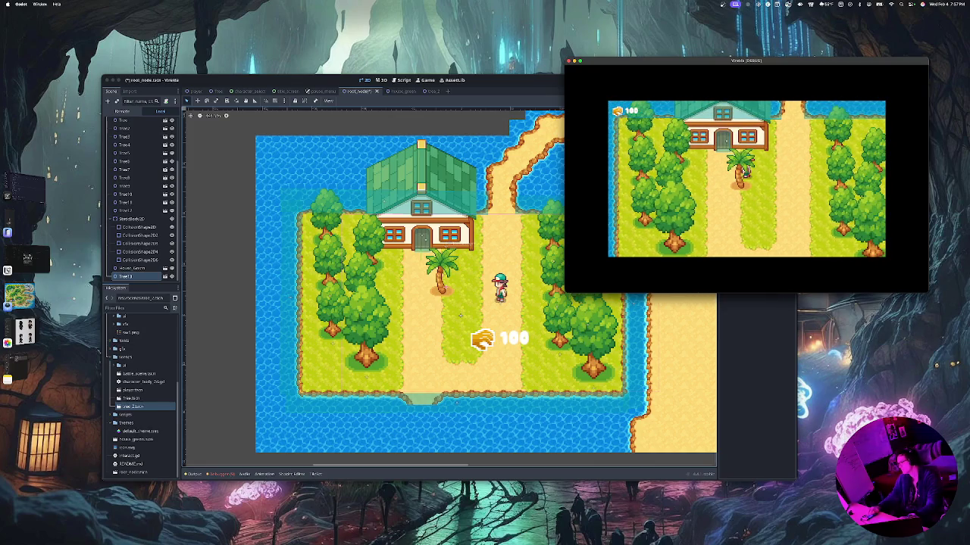
key("Left")
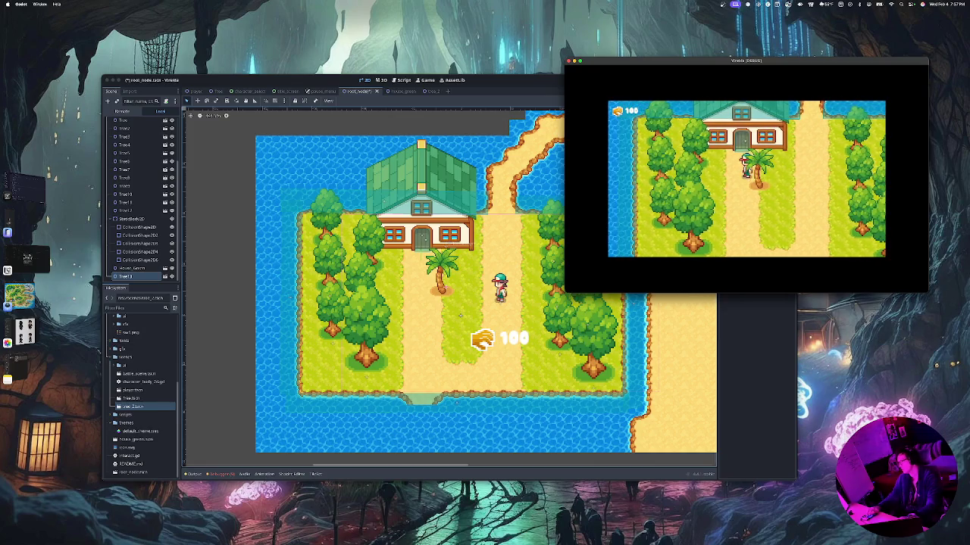
Walk the player toward the door and past the palm, then return to the editor
key("Right")
key("Up")
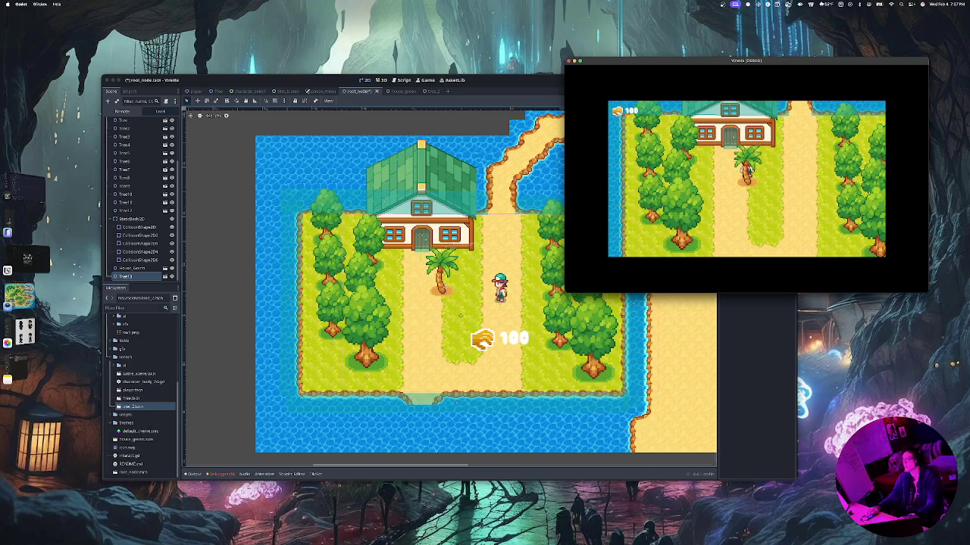
key("Right")
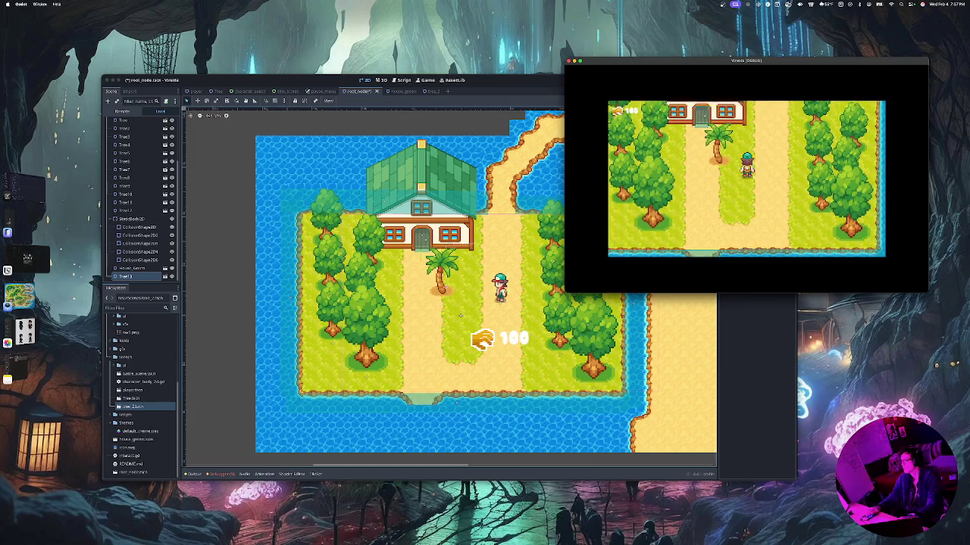
key("Left")
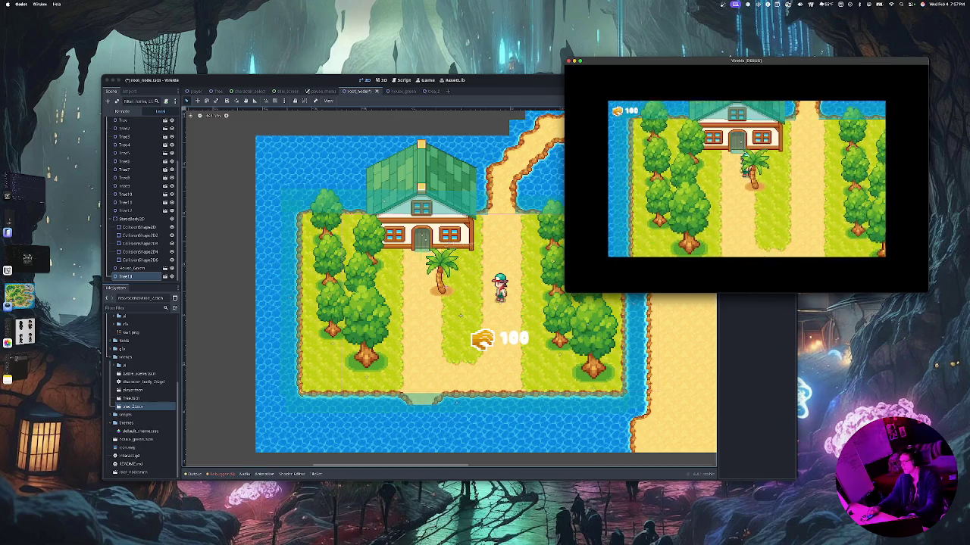
key("Up")
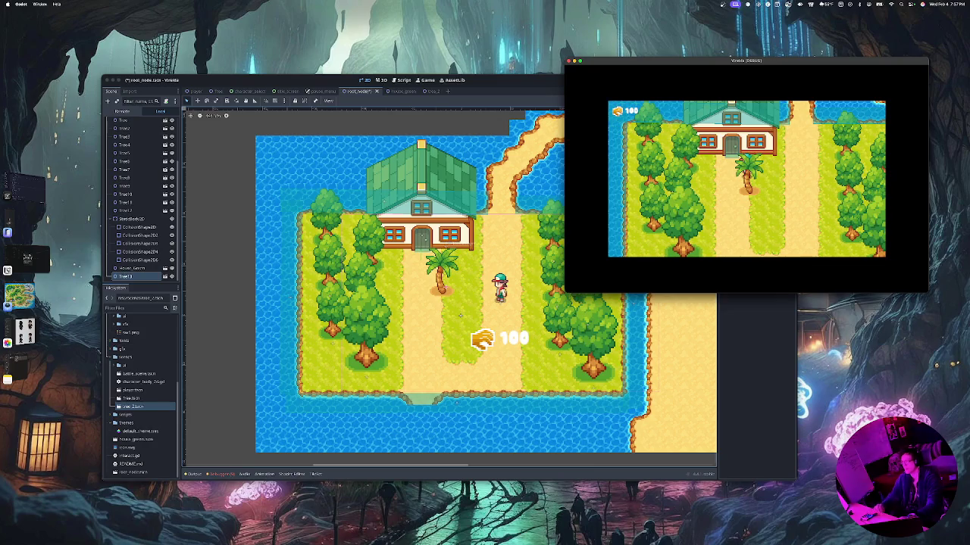
key("super+Tab")
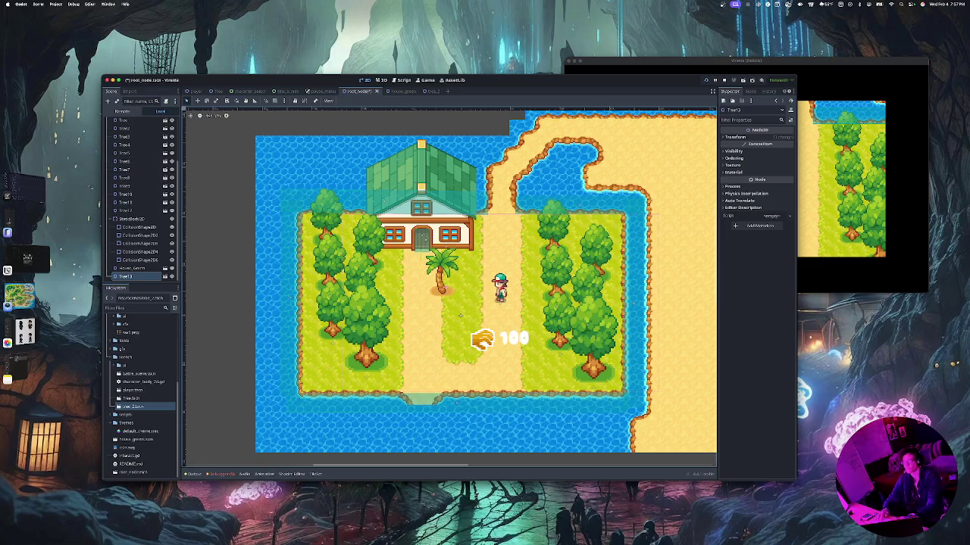
Open tree_2.tscn and expand its Ordering properties in the Inspector to check sorting
double_click(133, 407)
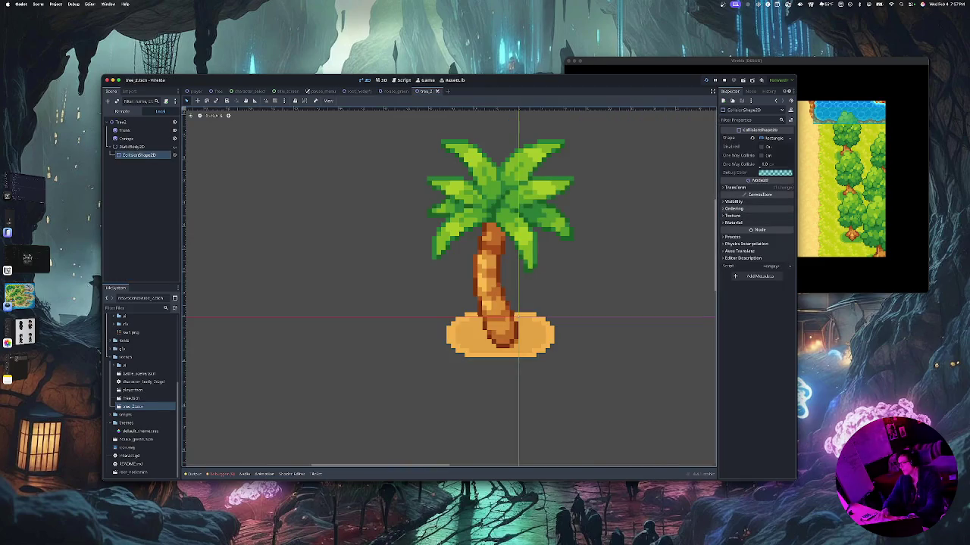
left_click(733, 201)
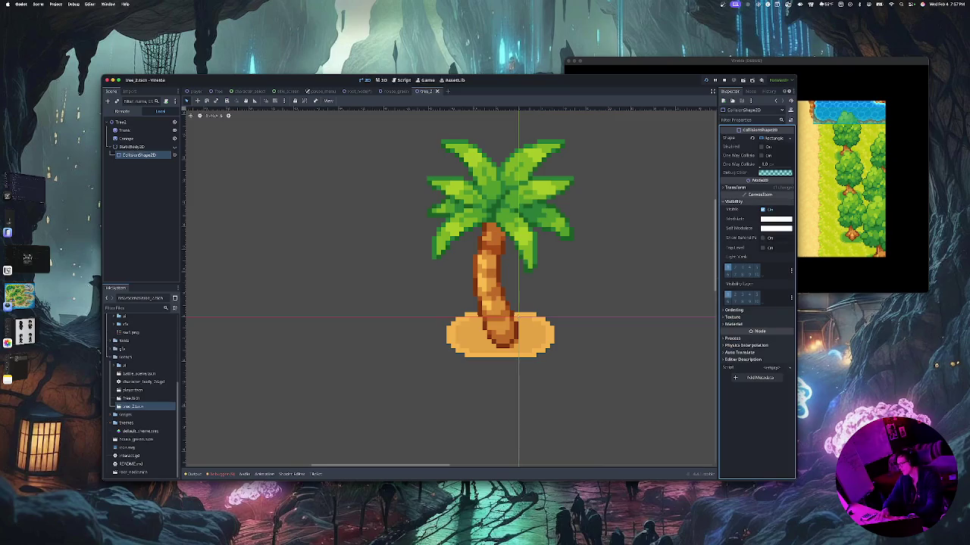
left_click(733, 201)
left_click(733, 208)
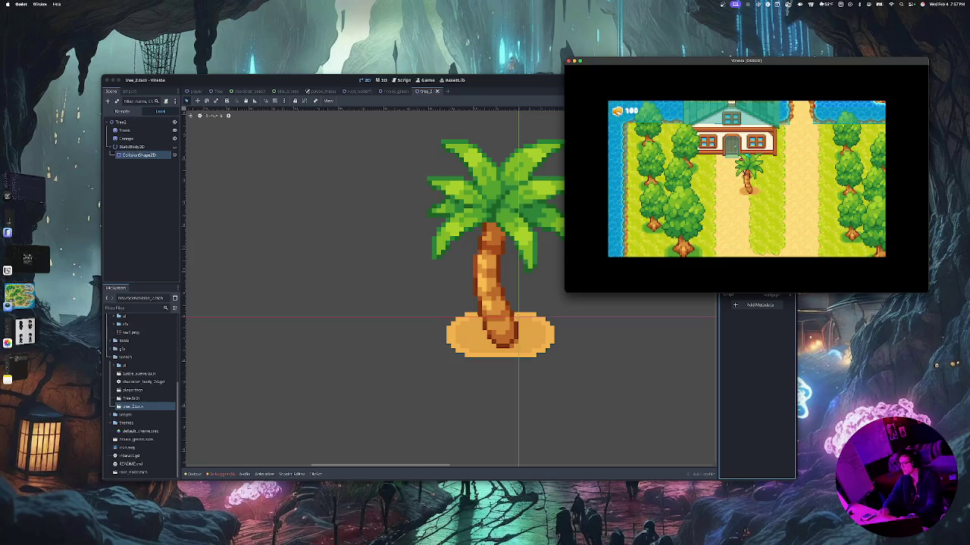
Relaunch the game and walk the player under, behind and down past the palm tree
key("super+Tab")
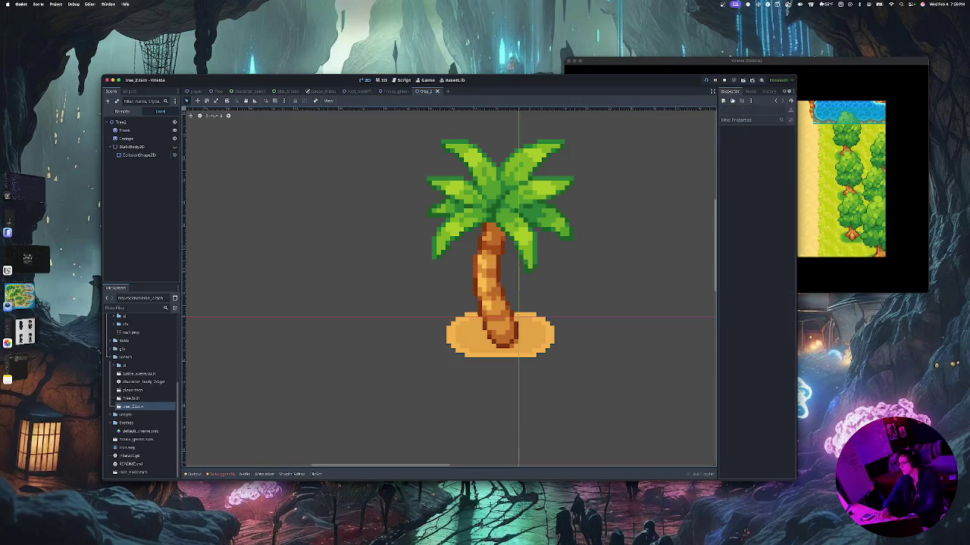
key("super+b")
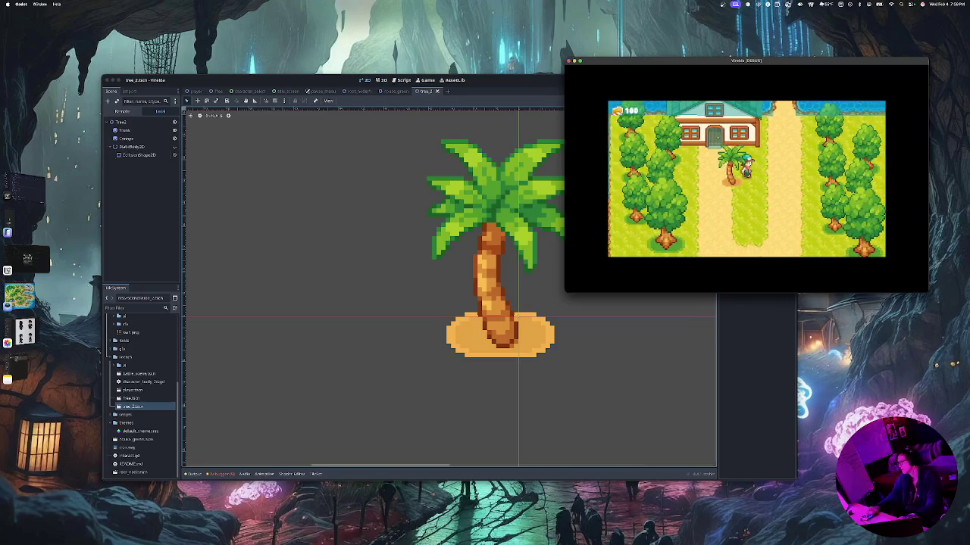
key("Left")
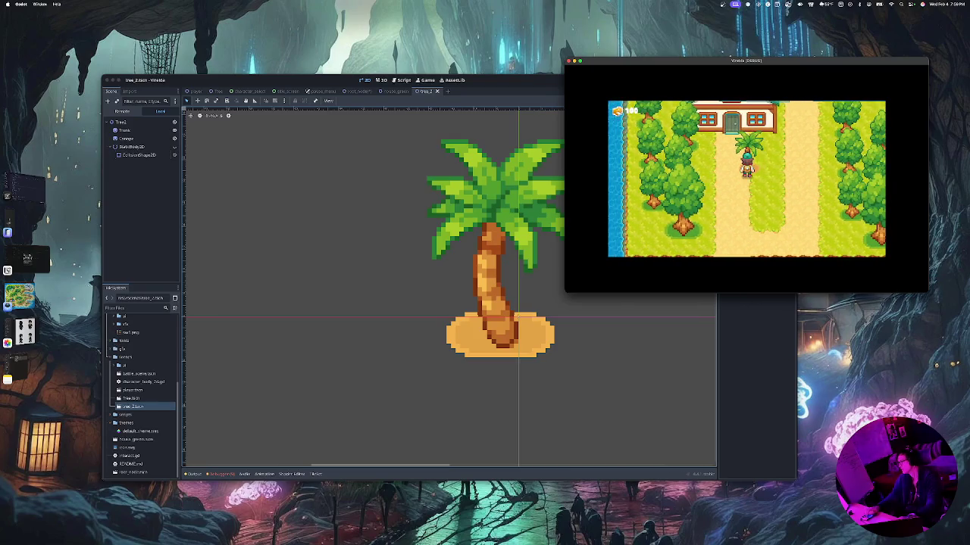
key("Up")
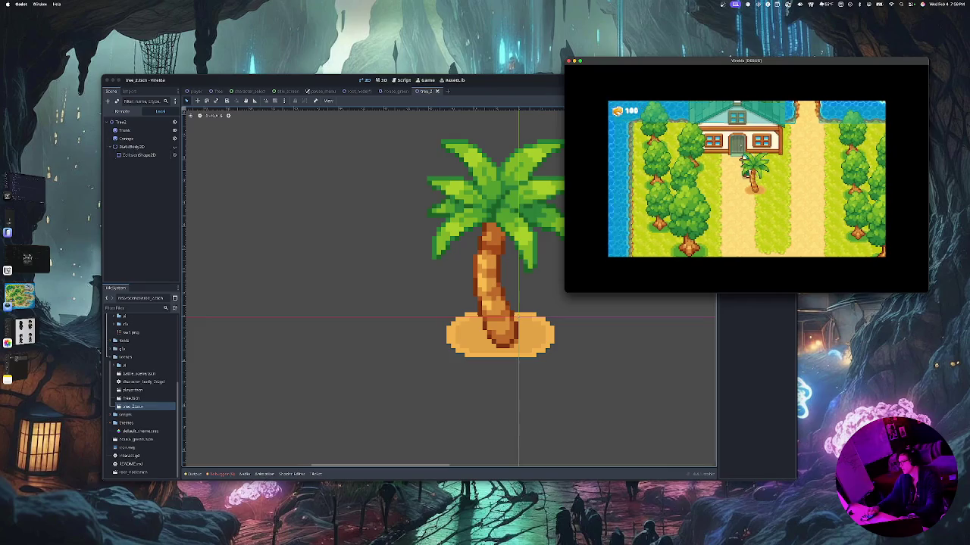
key("Down")
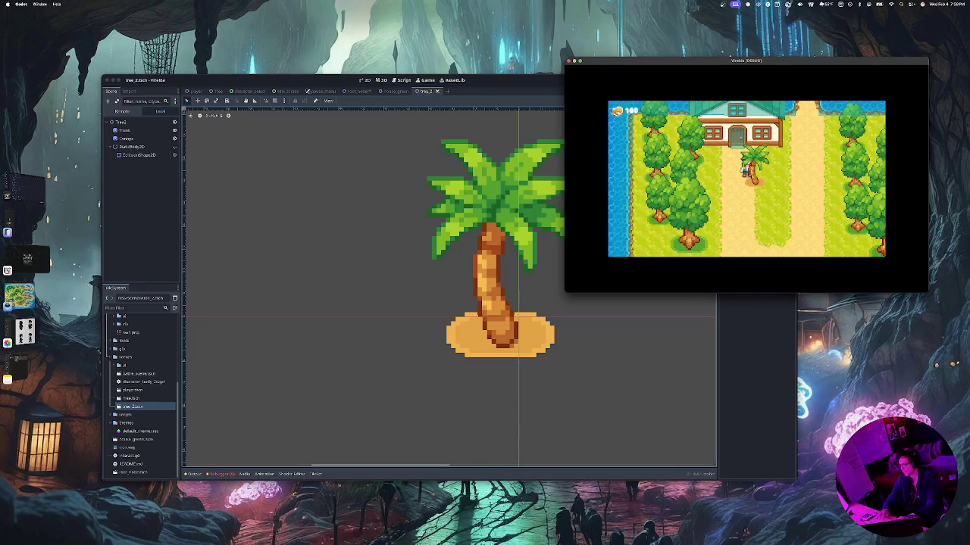
Walk the player down and up, then past the palm toward the house door and back
key("super+Tab")
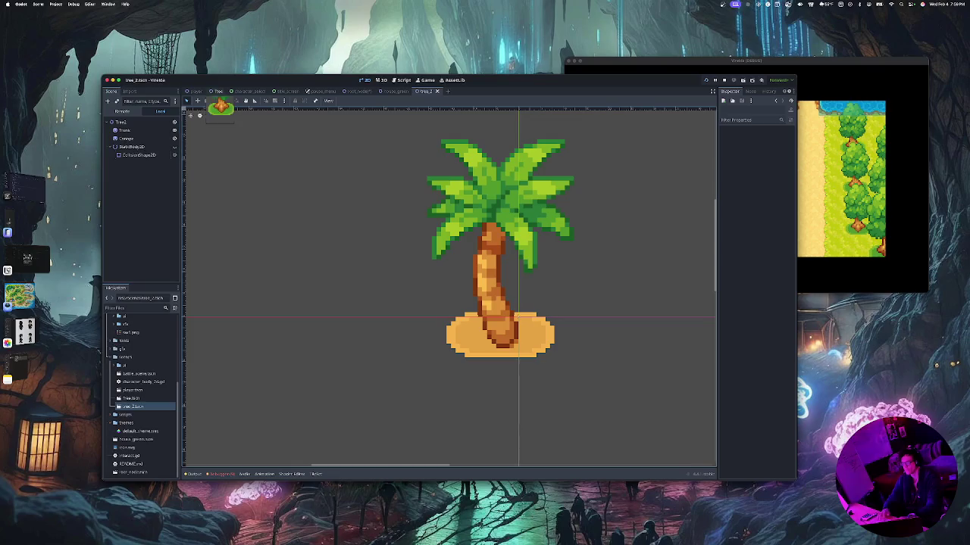
mouse_move(217, 92)
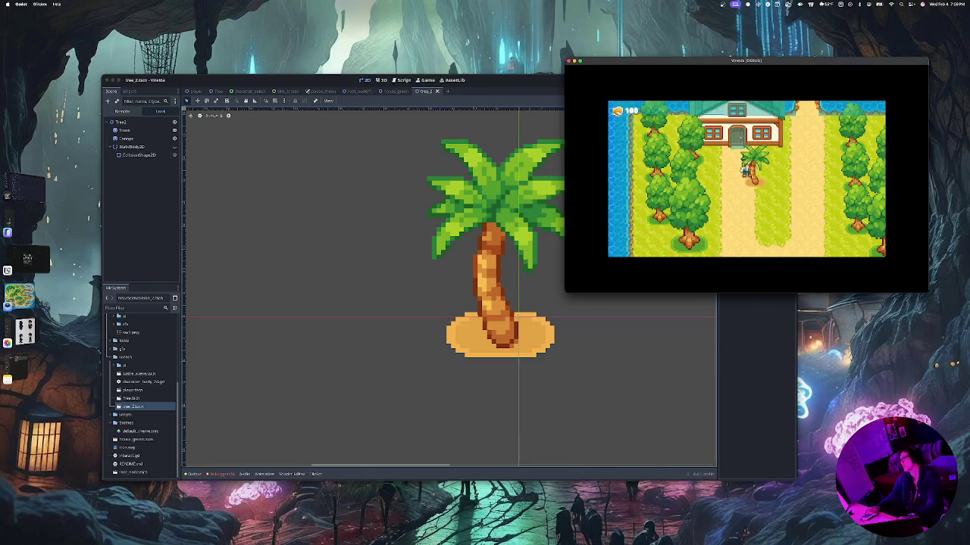
key("Down")
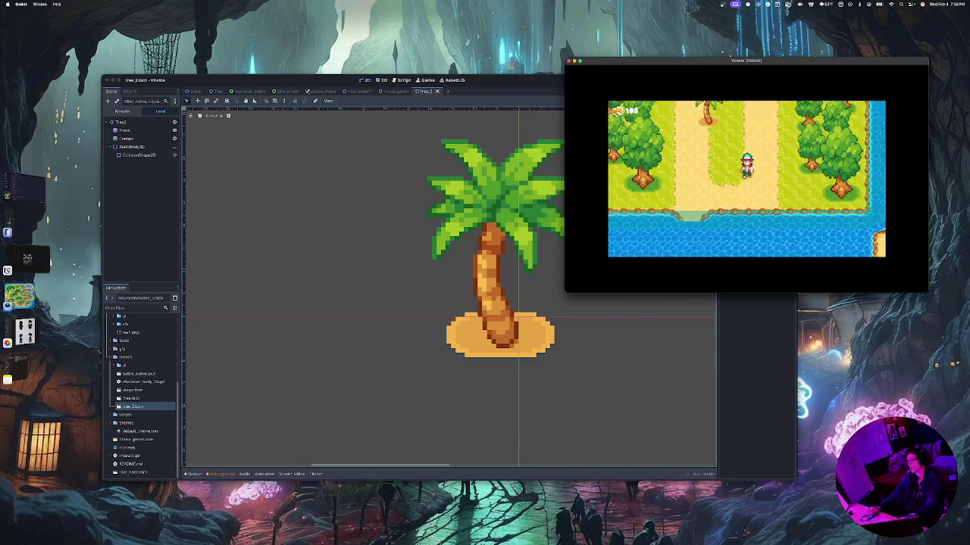
key("Up")
key("Up")
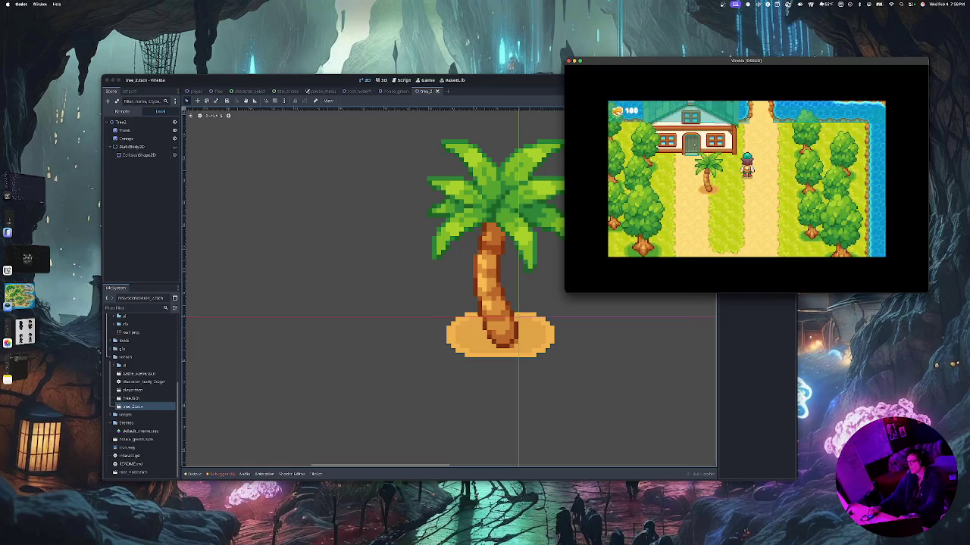
key("Left")
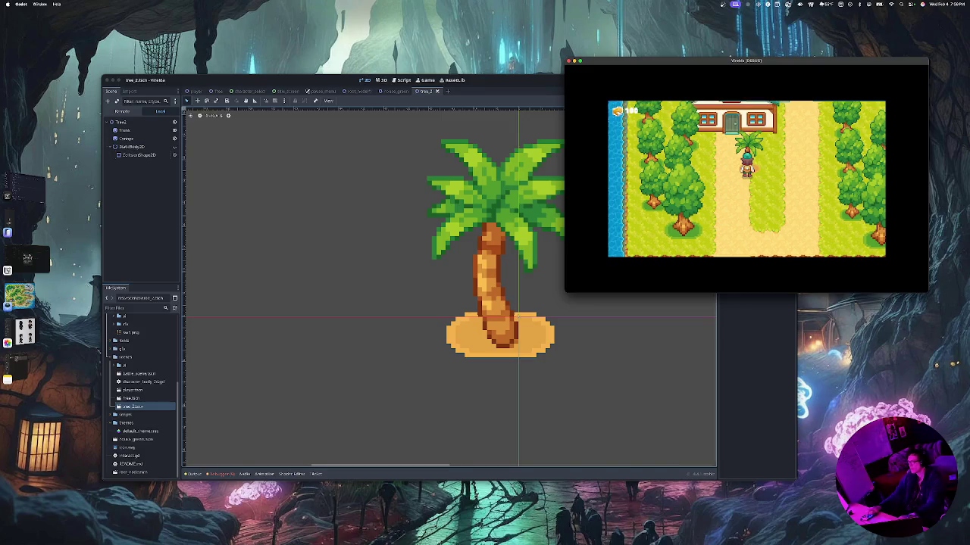
key("Up")
key("Right")
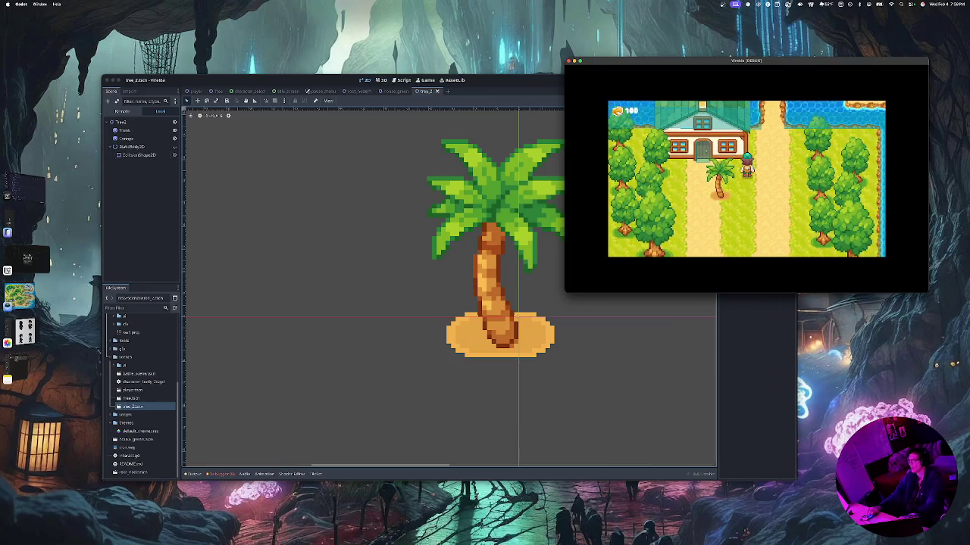
key("Left")
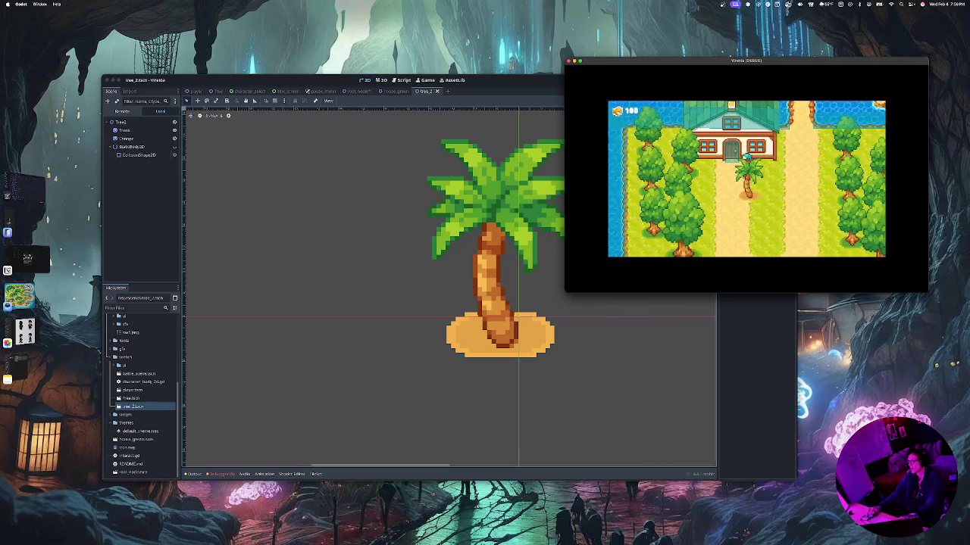
key("Left")
key("Right")
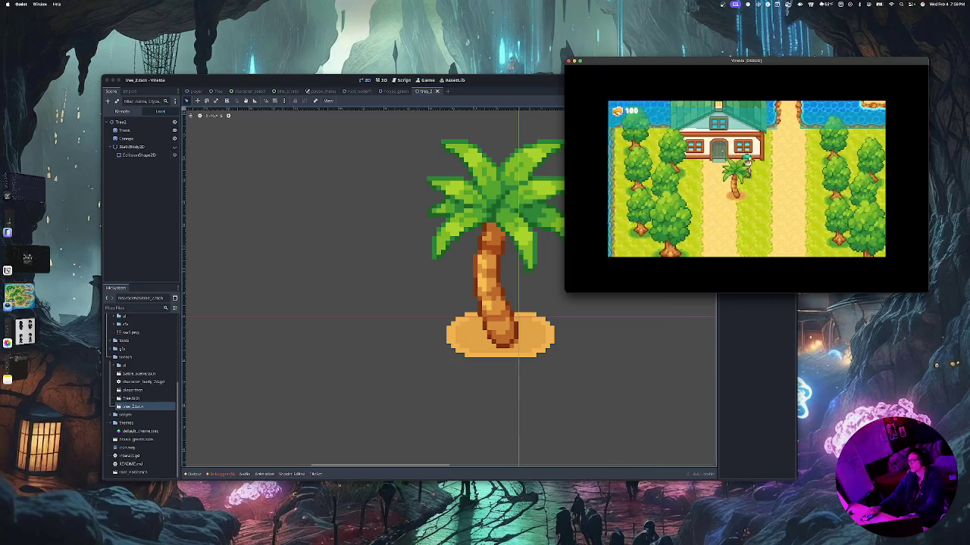
Walk the character around the palm and up toward the house, then return to the editor
key("Left")
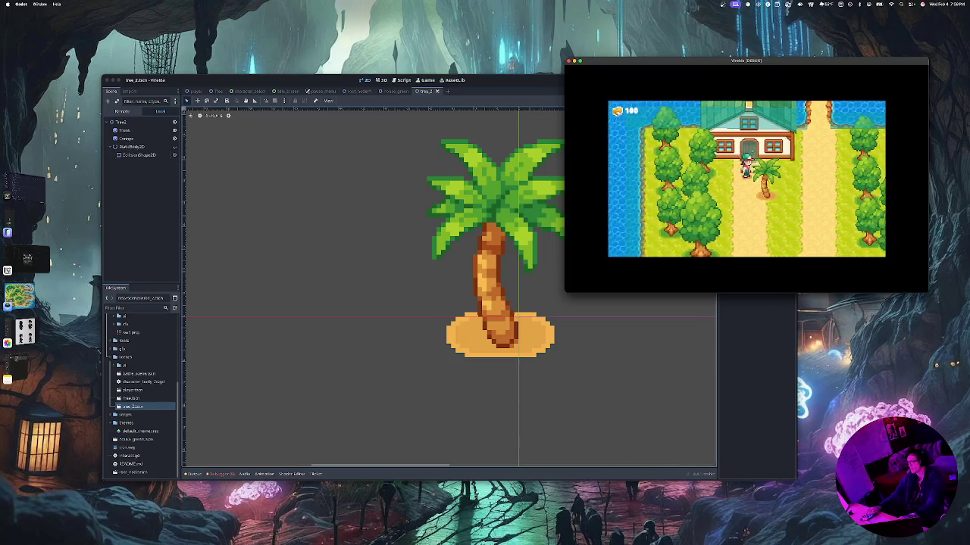
key("Right")
key("Down")
key("Left")
key("Up")
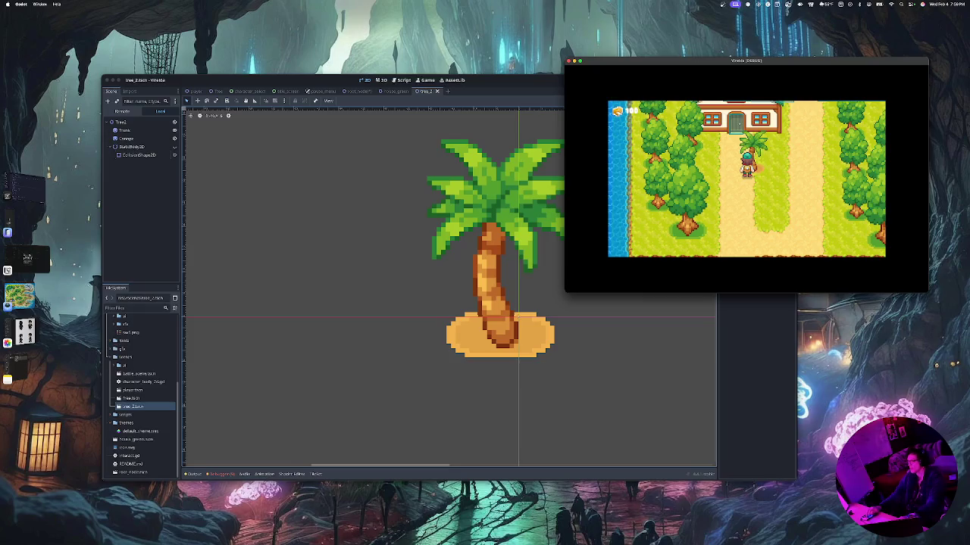
key("Right")
key("Up")
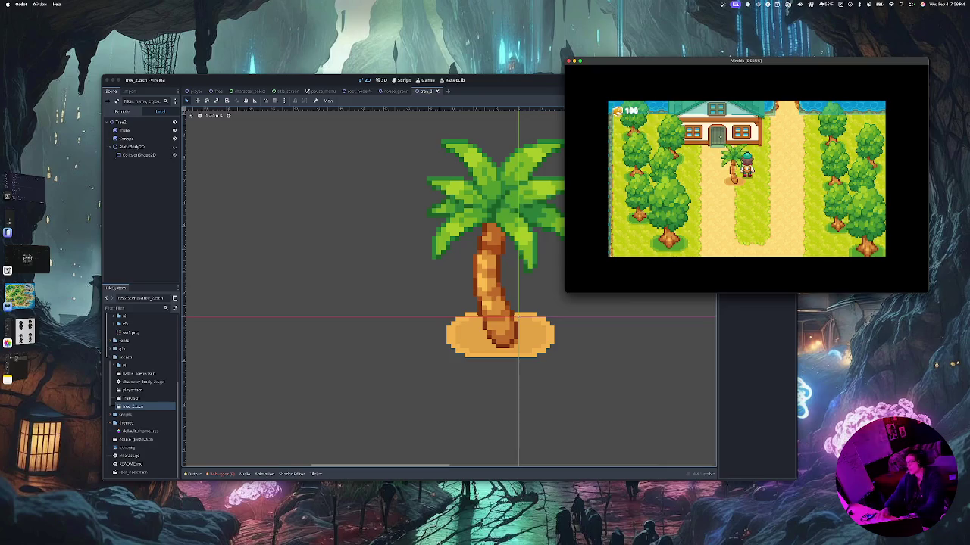
key("super+Tab")
Drag the palm's Trunk base sprite a few pixels left, then reselect the Tree2 root
left_click(124, 131)
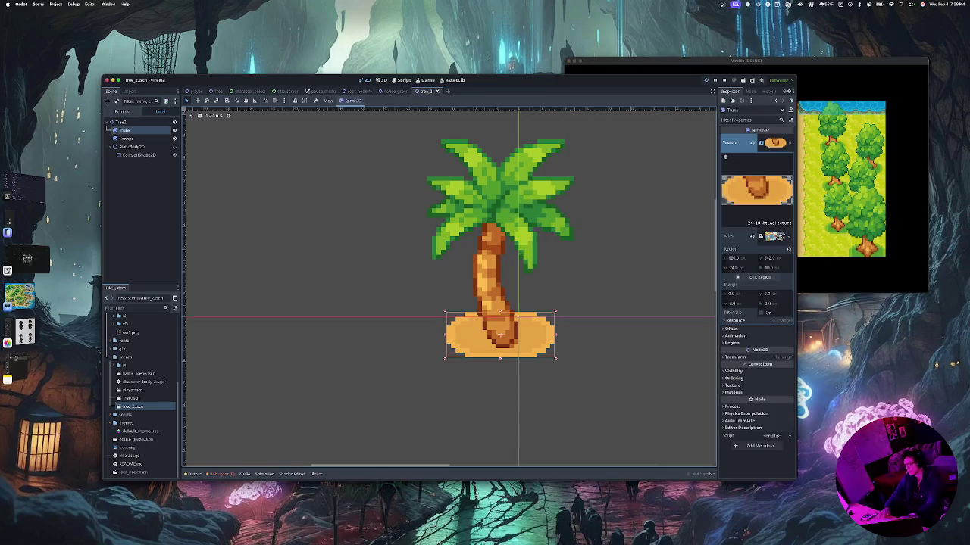
left_click(125, 139)
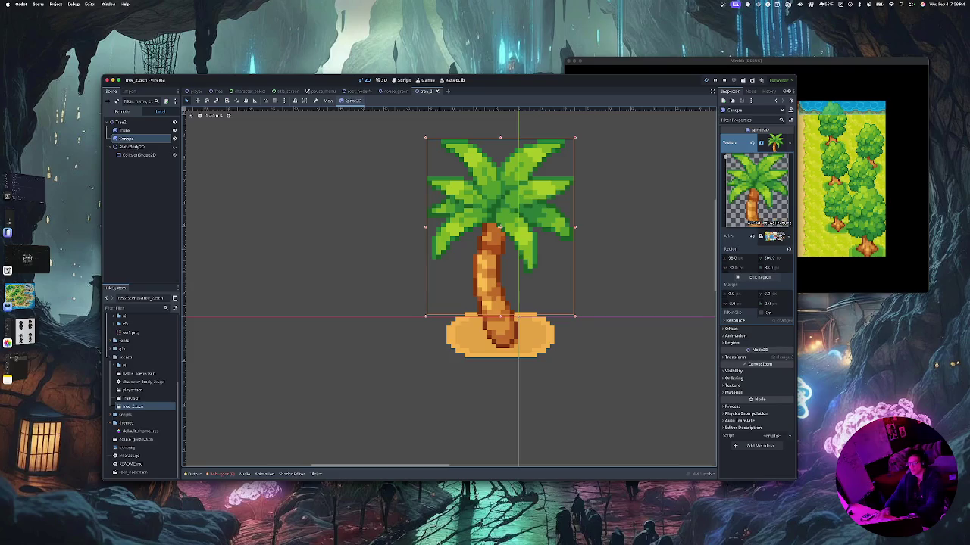
left_click(120, 122)
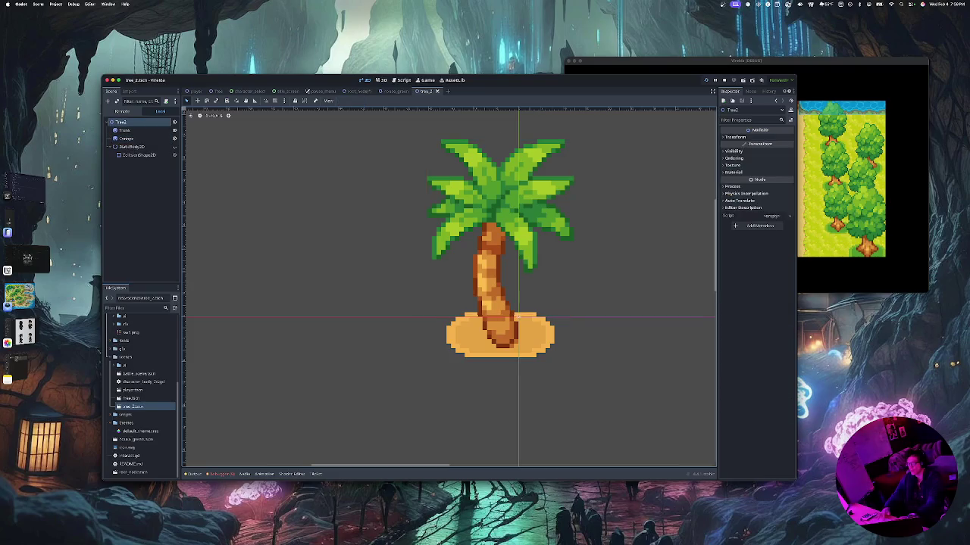
left_click_drag(500, 333, 496, 334)
key("Escape")
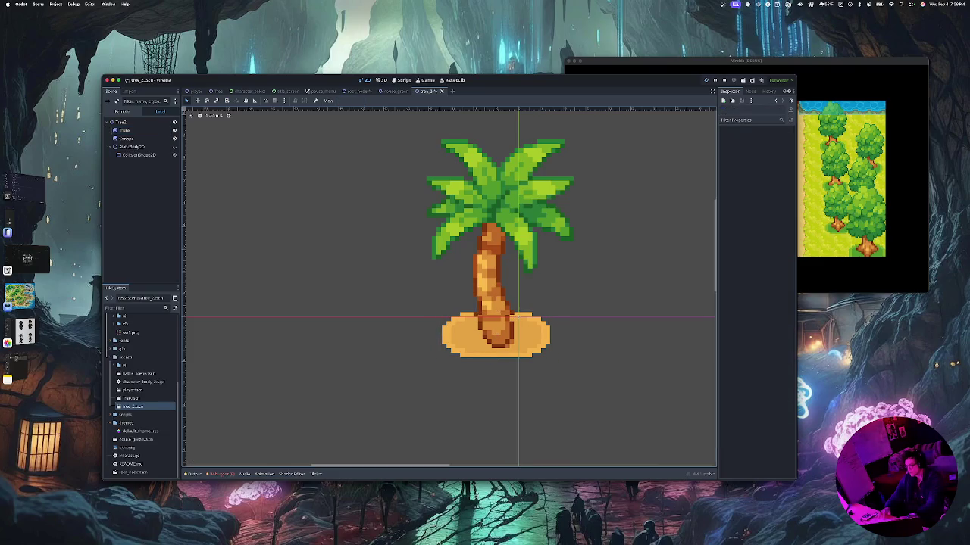
left_click(121, 122)
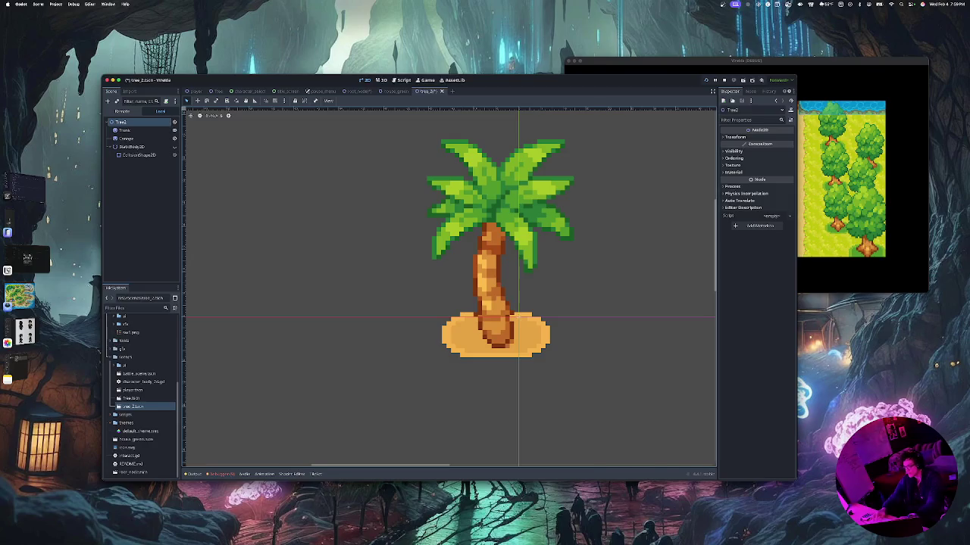
scroll(484, 316, "down", 4)
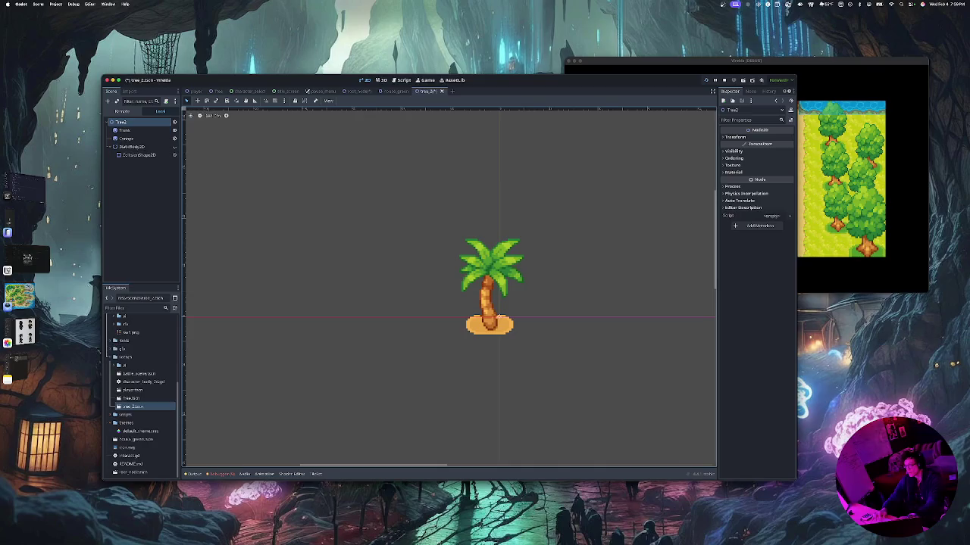
Adjust the Trunk base sprite by a few pixels and compare its alignment with the Canopy
left_click(489, 323)
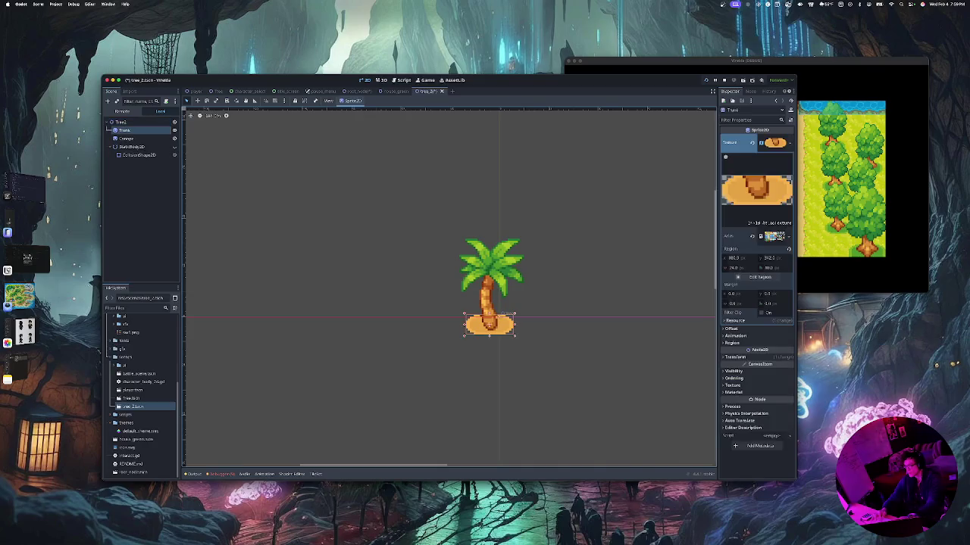
left_click_drag(489, 323, 488, 327)
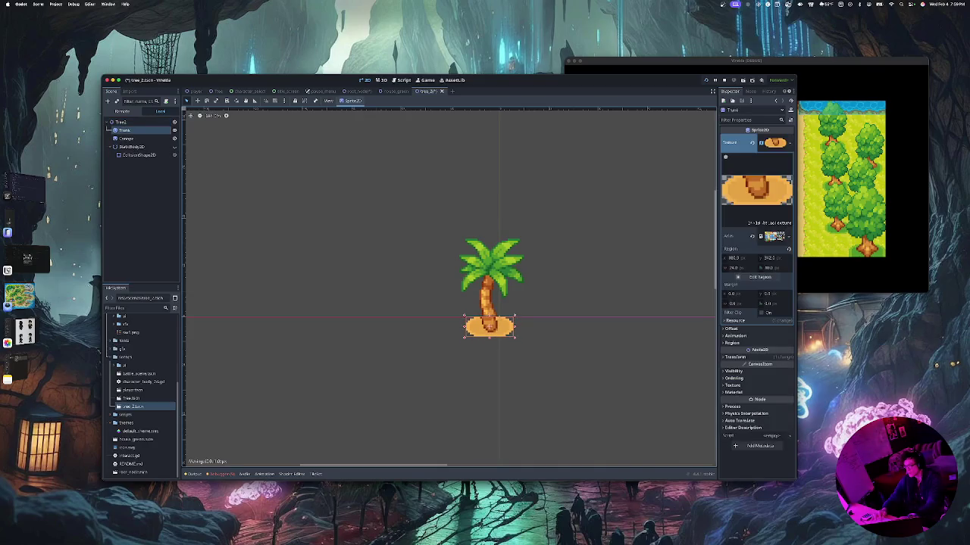
scroll(496, 322, "up", 7)
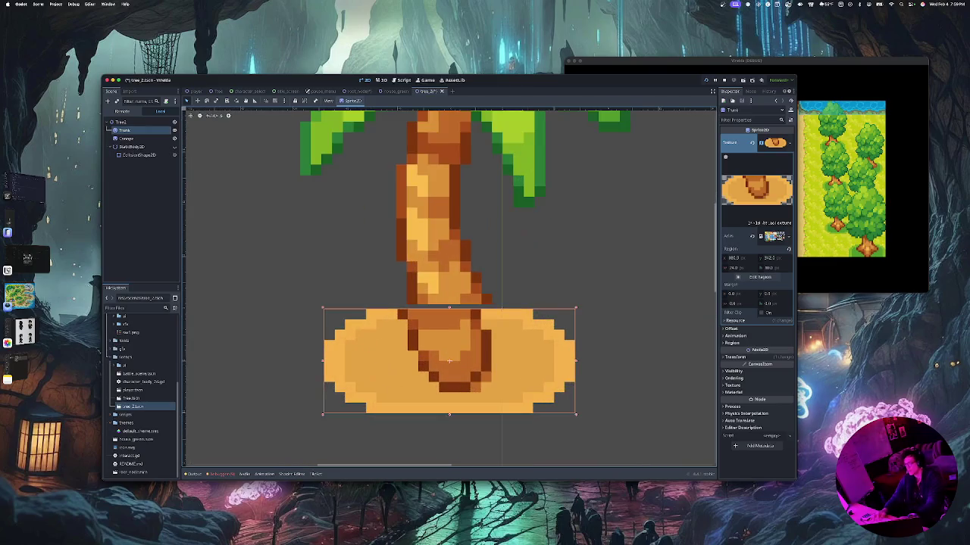
key("ctrl+z")
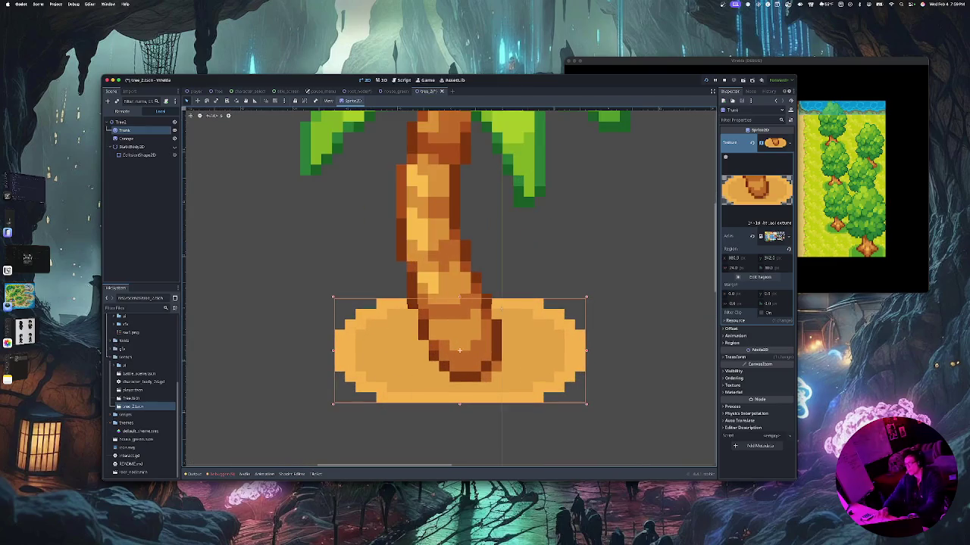
key("Escape")
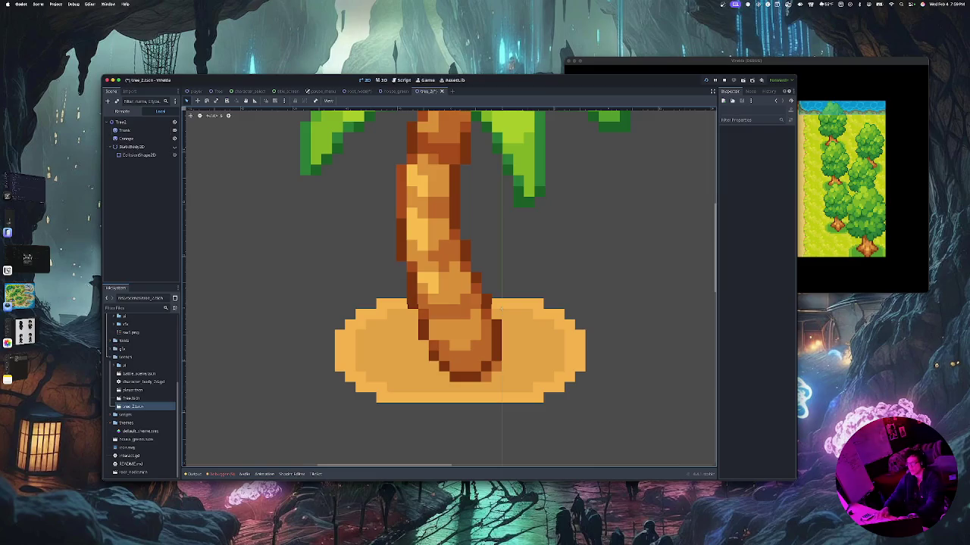
left_click(126, 139)
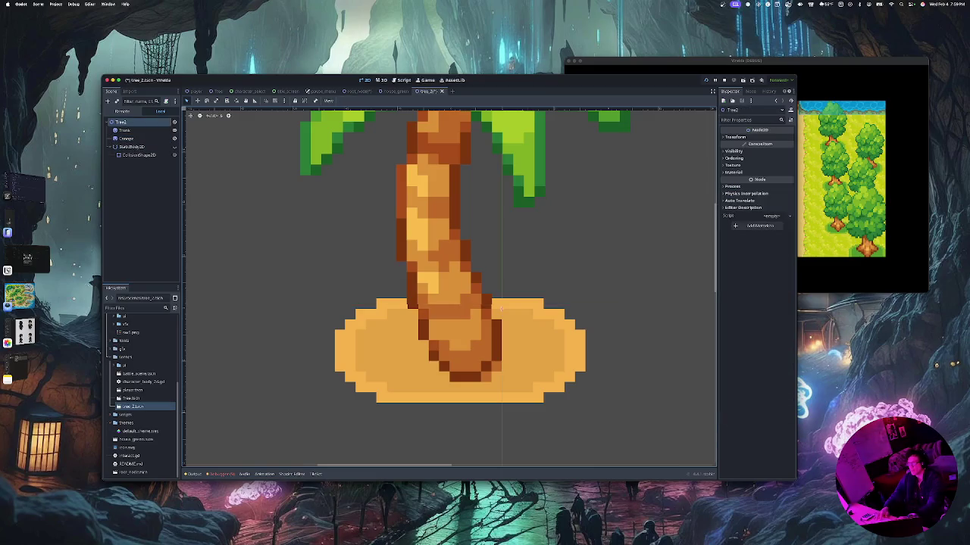
left_click(124, 131)
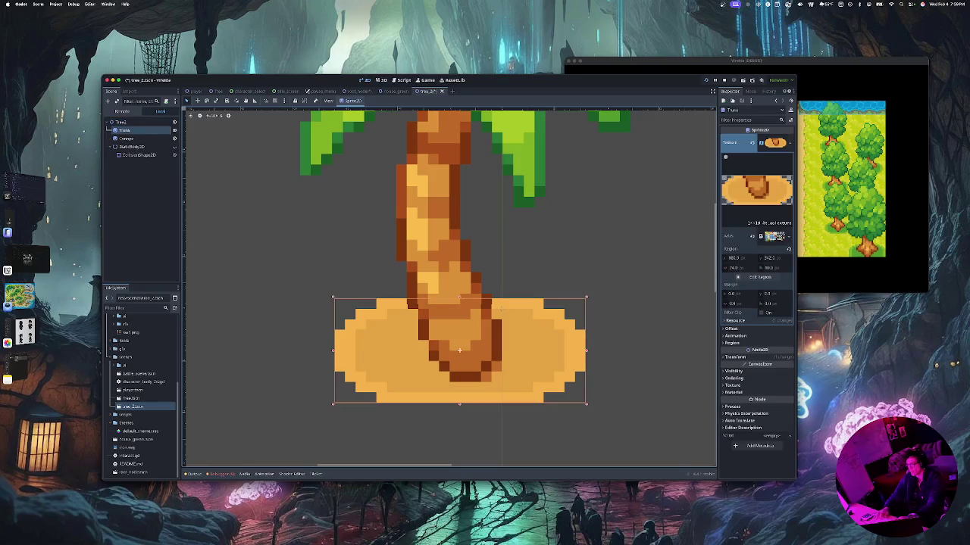
Switch to the player scene and pan the 2D view around the player sprite
key("ctrl+Tab")
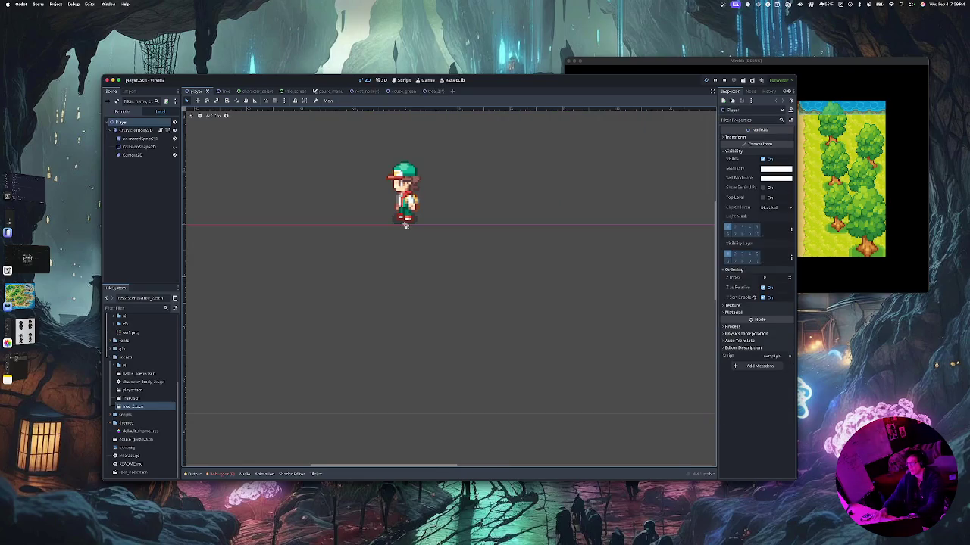
mouse_move(406, 224)
left_mouse_down()
mouse_move(396, 212)
mouse_move(396, 236)
mouse_move(458, 261)
mouse_move(396, 211)
left_mouse_up()
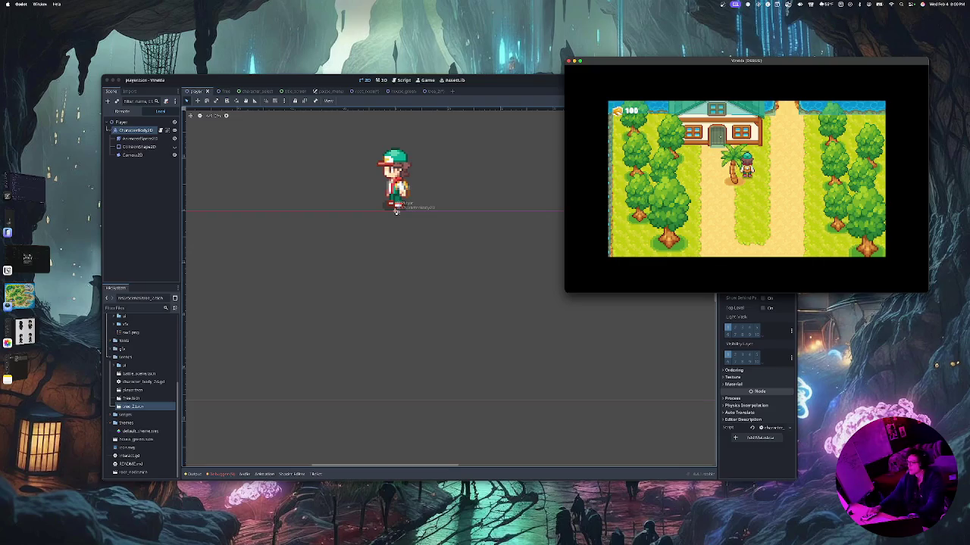
Walk the player up behind the palm, back down, then right past it
key("Up")
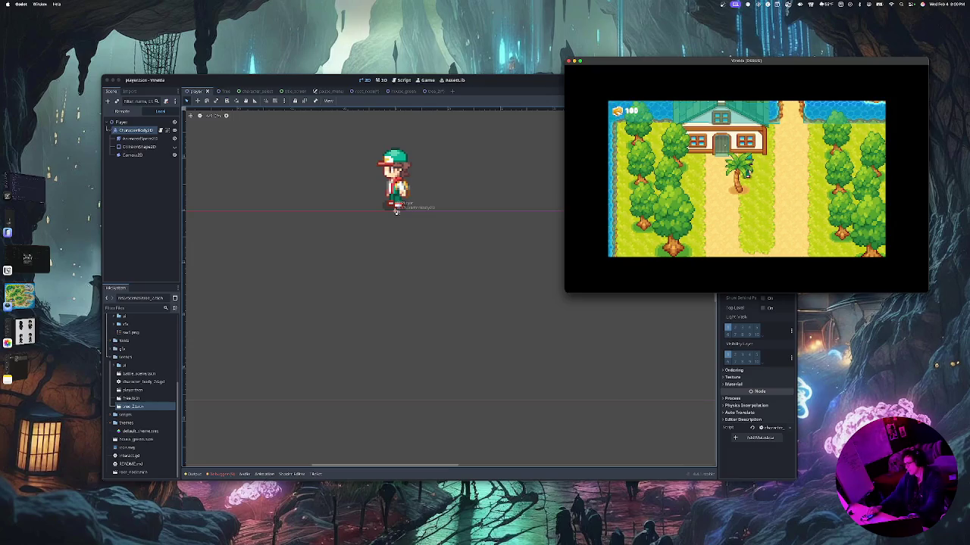
key("Down")
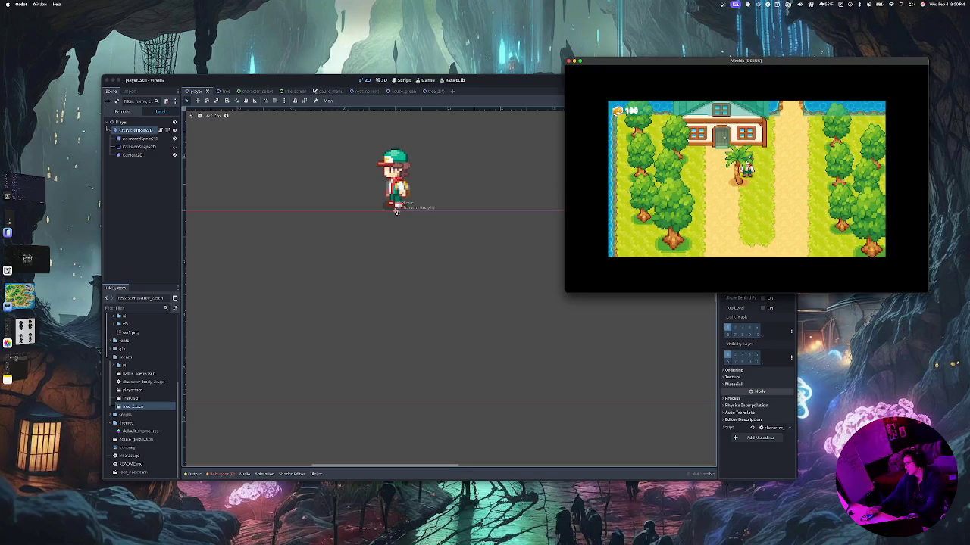
key("Right")
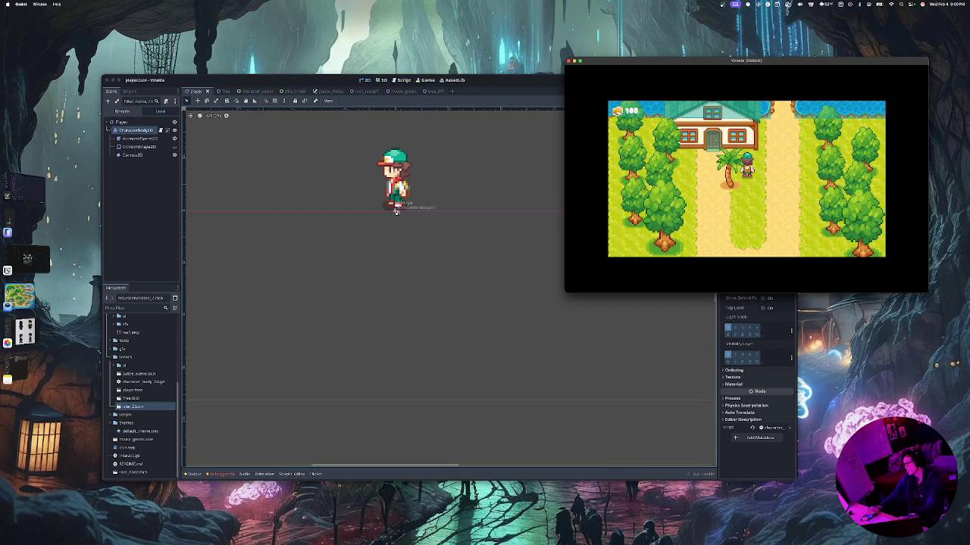
key("Up")
key("Up")
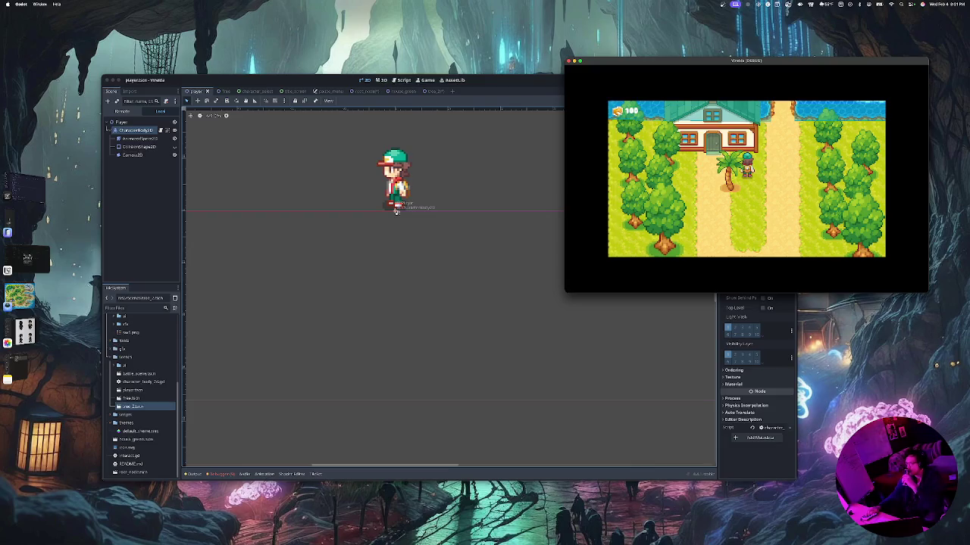
Go back to the tree_2 scene and drag the Canopy sprite to the right
key("super+grave")
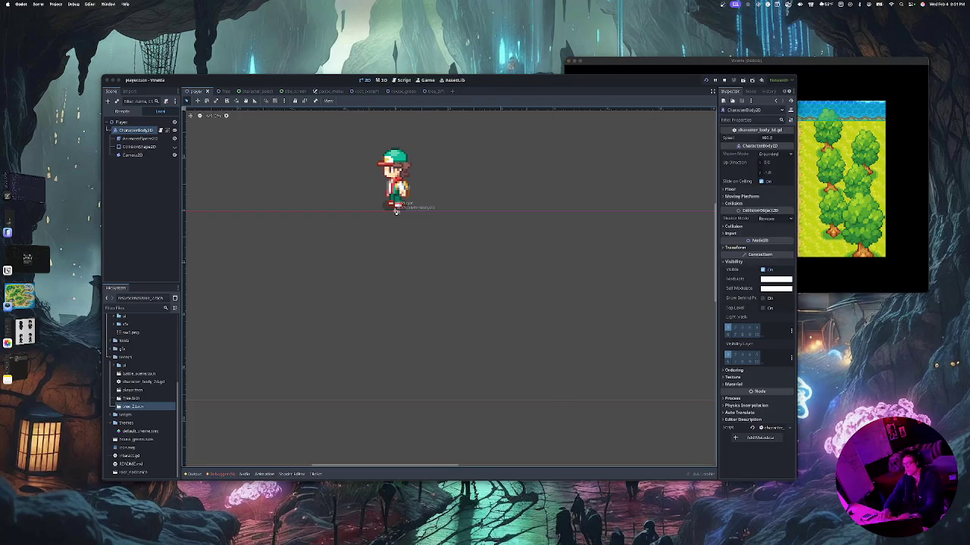
scroll(411, 238, "down", 5)
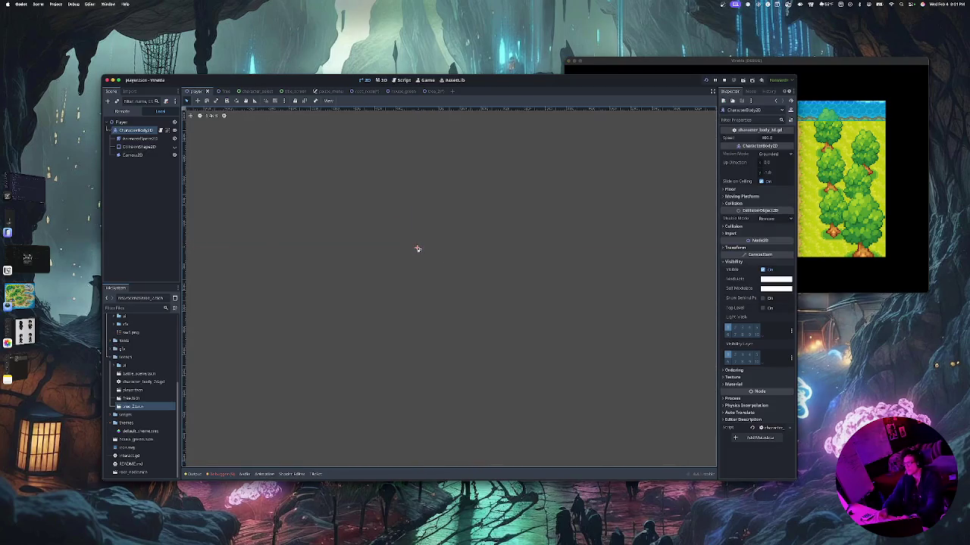
key("ctrl+Tab")
key("ctrl+Tab")
key("ctrl+Tab")
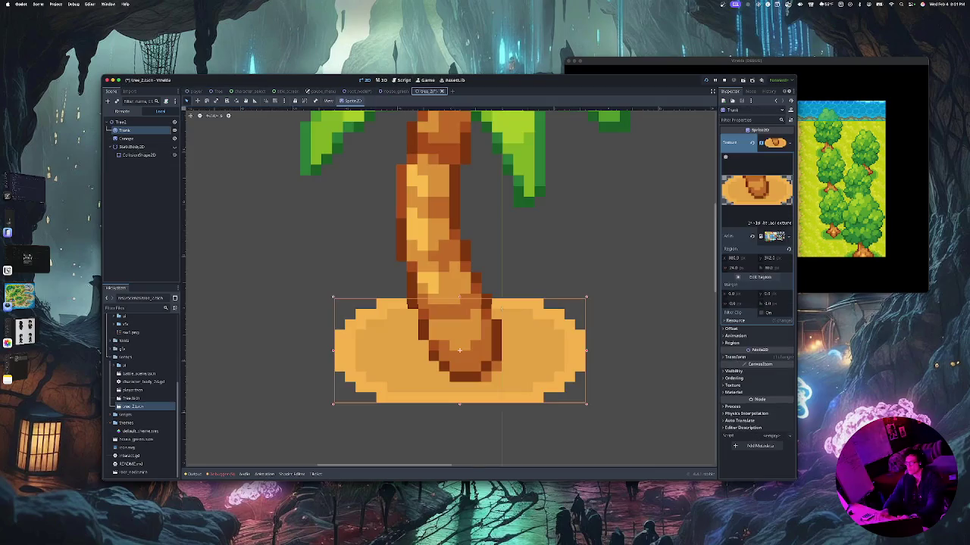
key("ctrl+shift+Tab")
key("ctrl+shift+Tab")
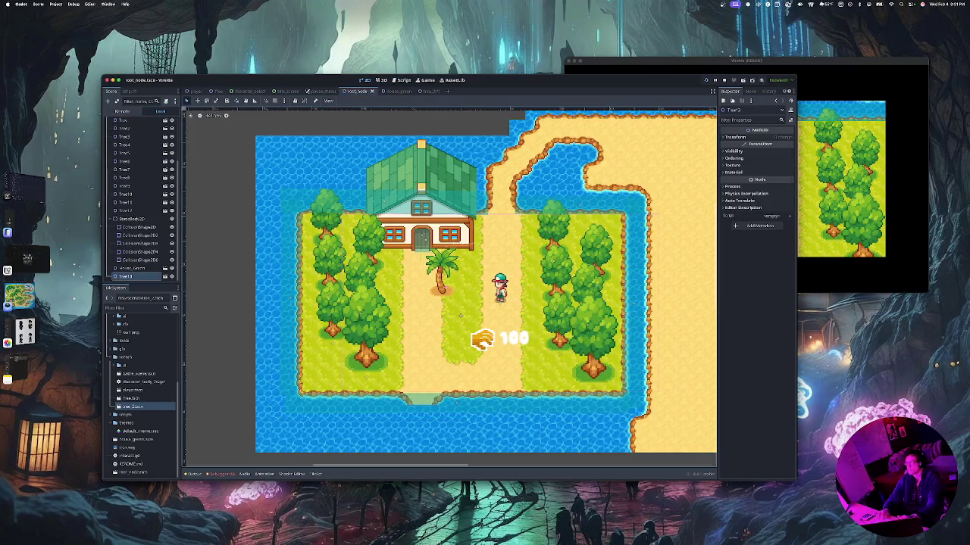
key("ctrl+Tab")
key("ctrl+Tab")
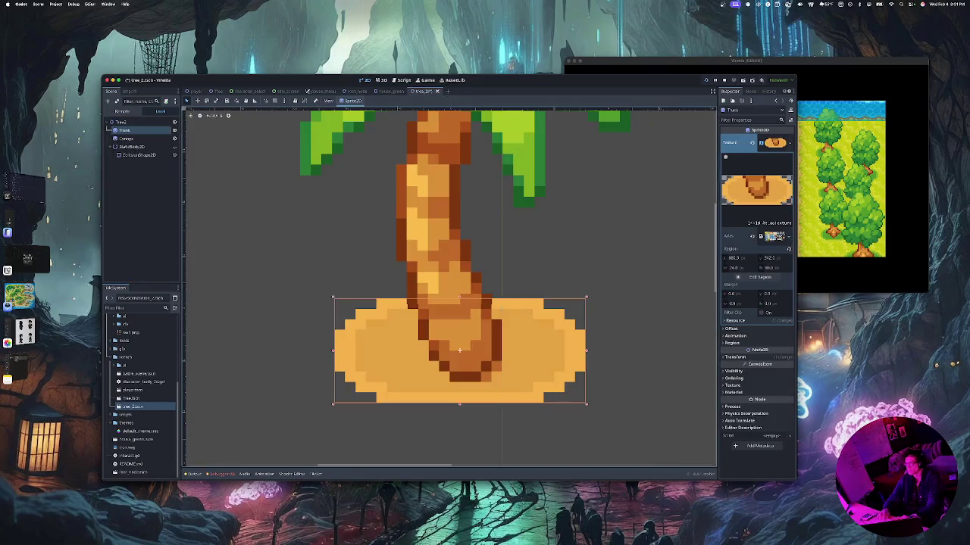
left_click(125, 139)
left_click_drag(447, 227, 599, 218)
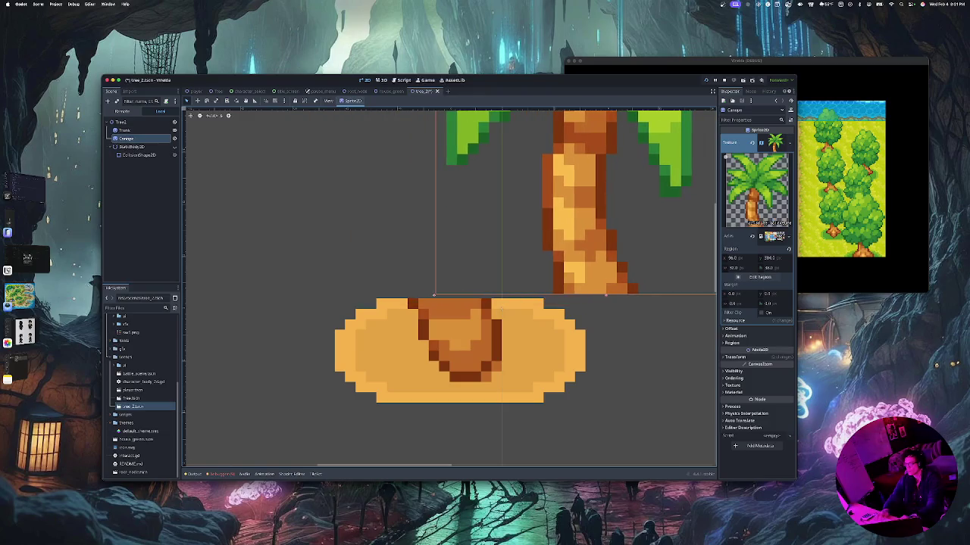
Center the palm over its sandy base, save tree_2, and return to the root_node map
left_click(389, 91)
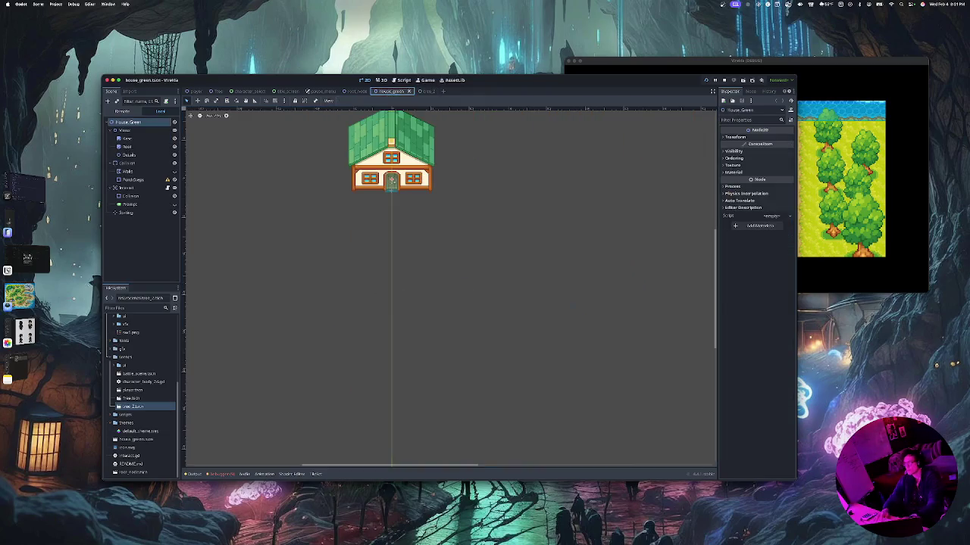
left_click(356, 91)
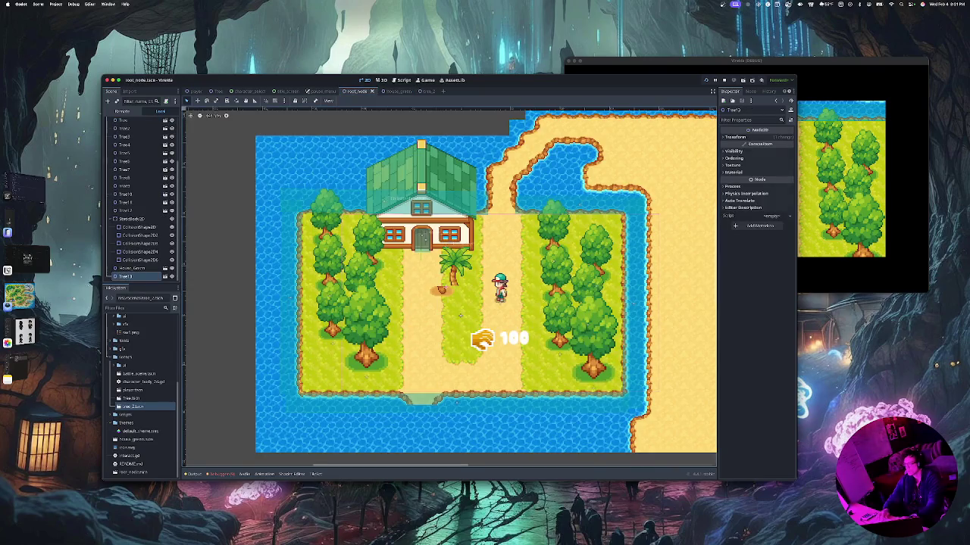
left_click(427, 91)
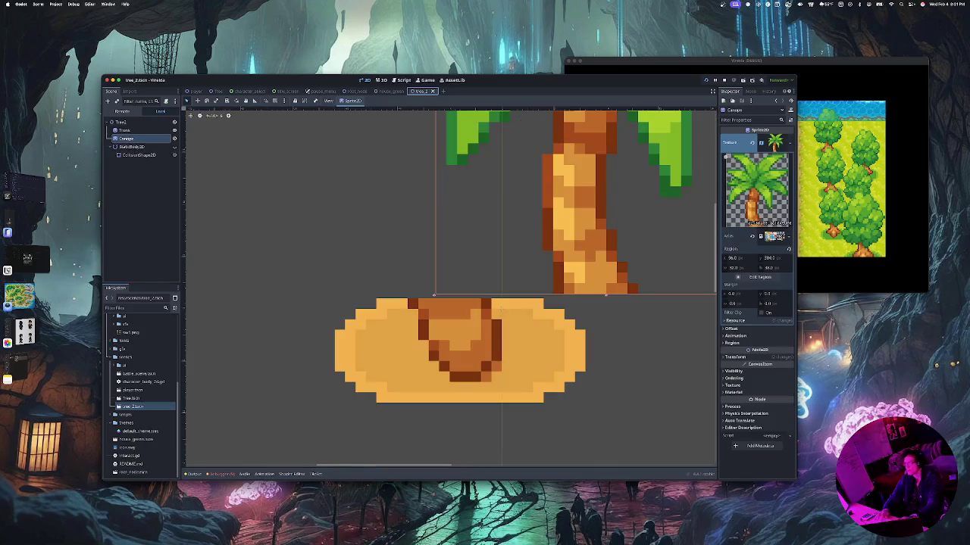
left_click_drag(583, 212, 438, 222)
key("ctrl+s")
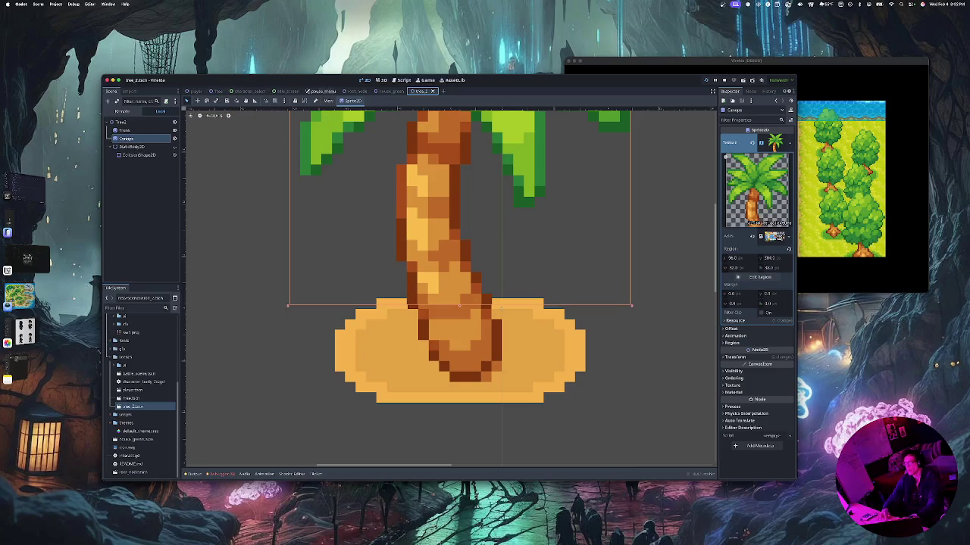
left_click(353, 91)
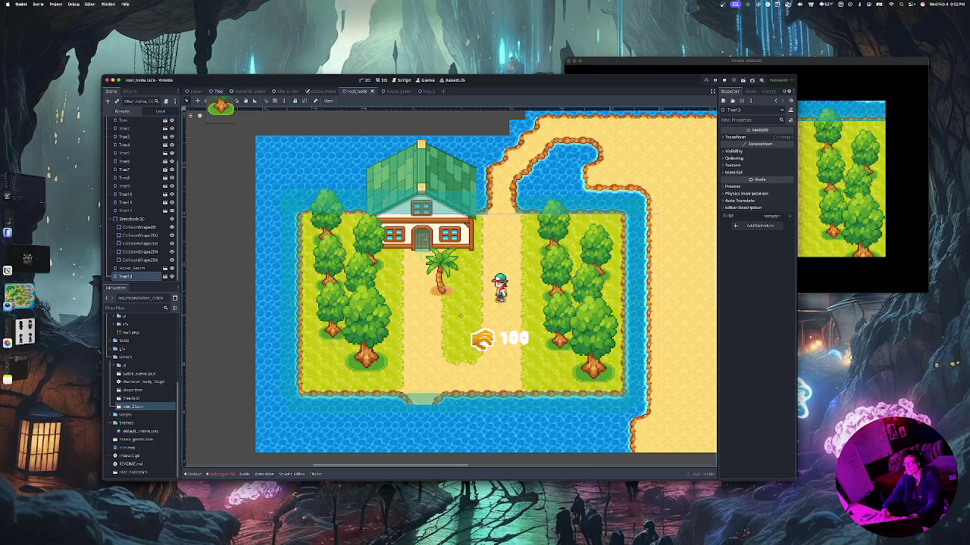
left_click(218, 91)
left_click(395, 320)
left_click_drag(395, 320, 485, 325)
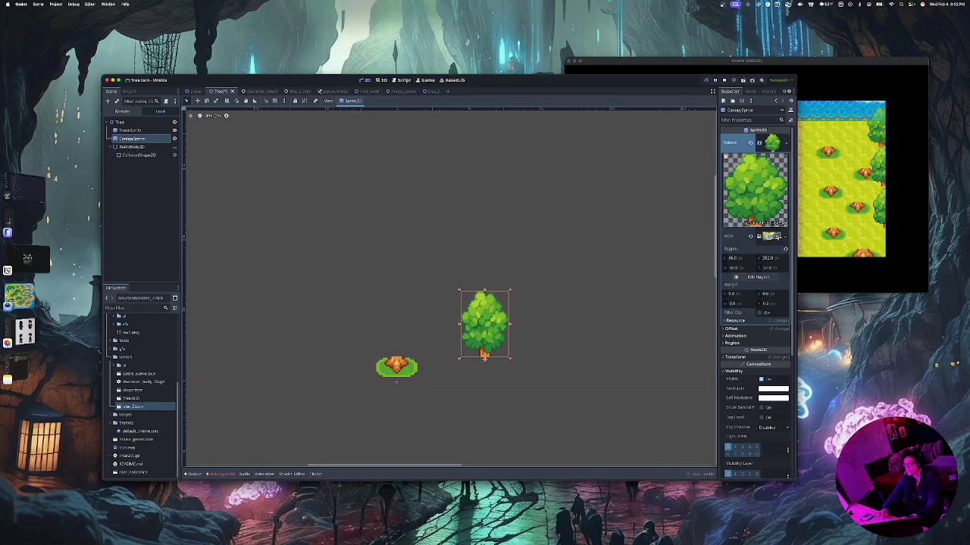
key("super+s")
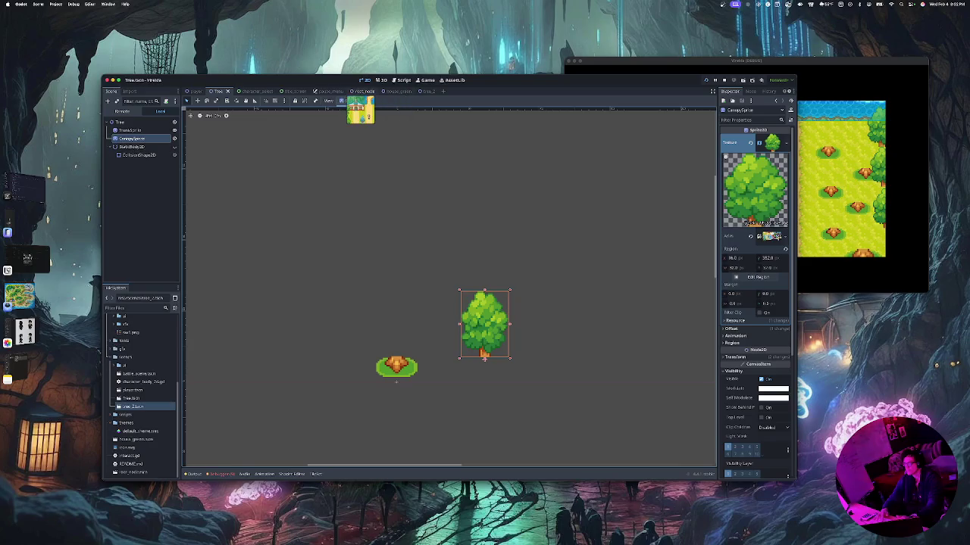
left_click(357, 91)
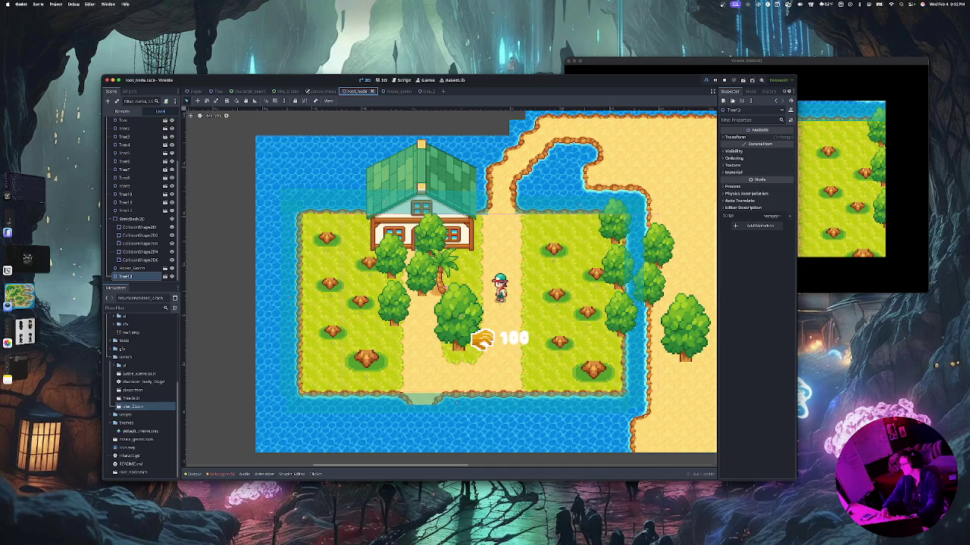
left_click(424, 91)
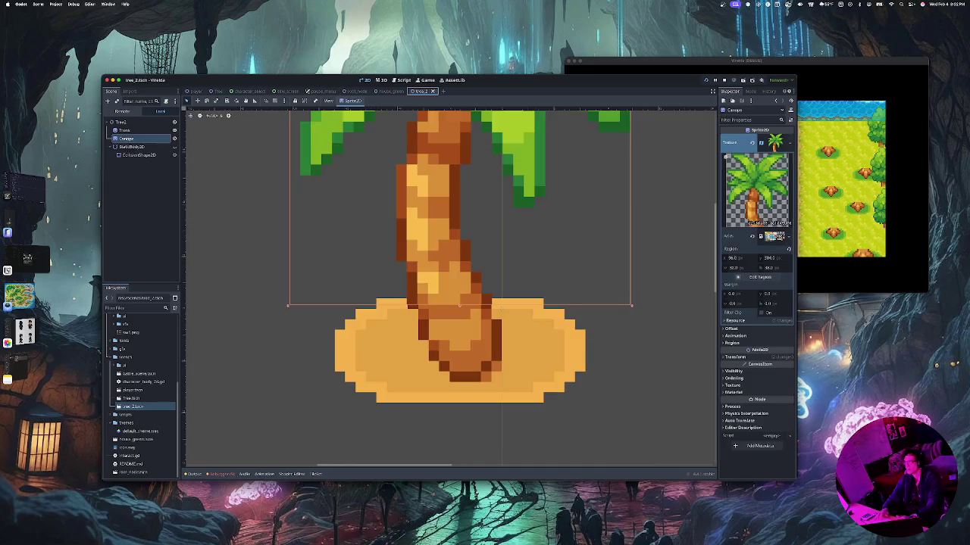
left_click(194, 92)
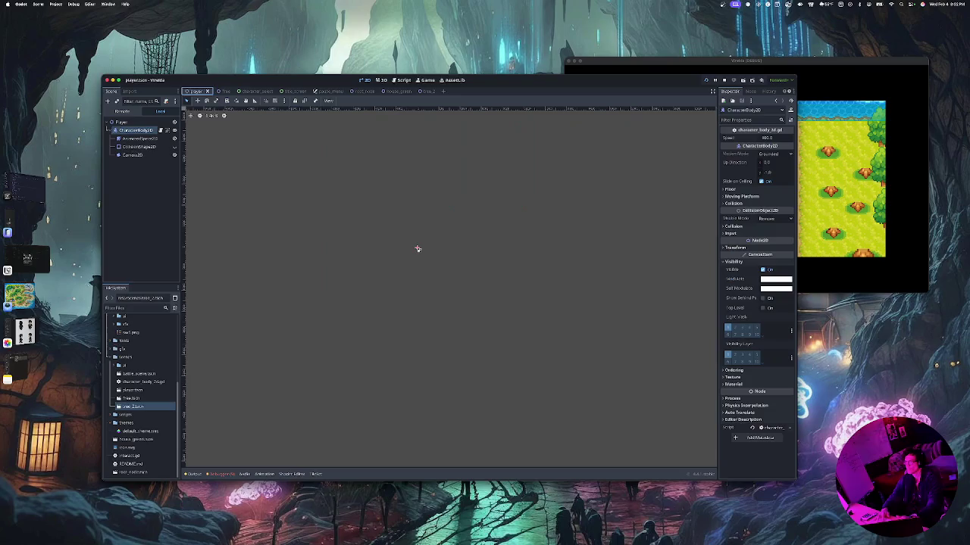
left_click(221, 91)
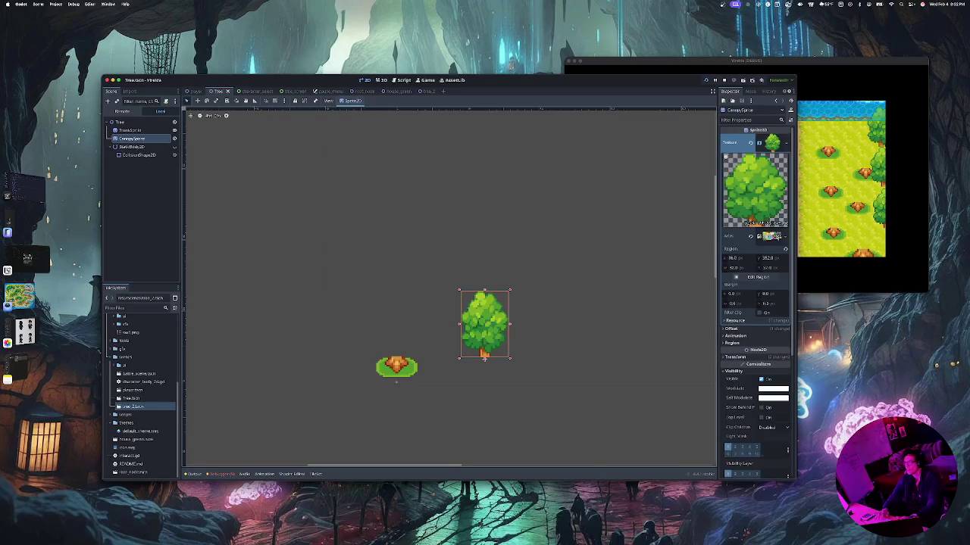
left_click_drag(485, 326, 397, 327)
key("ctrl+s")
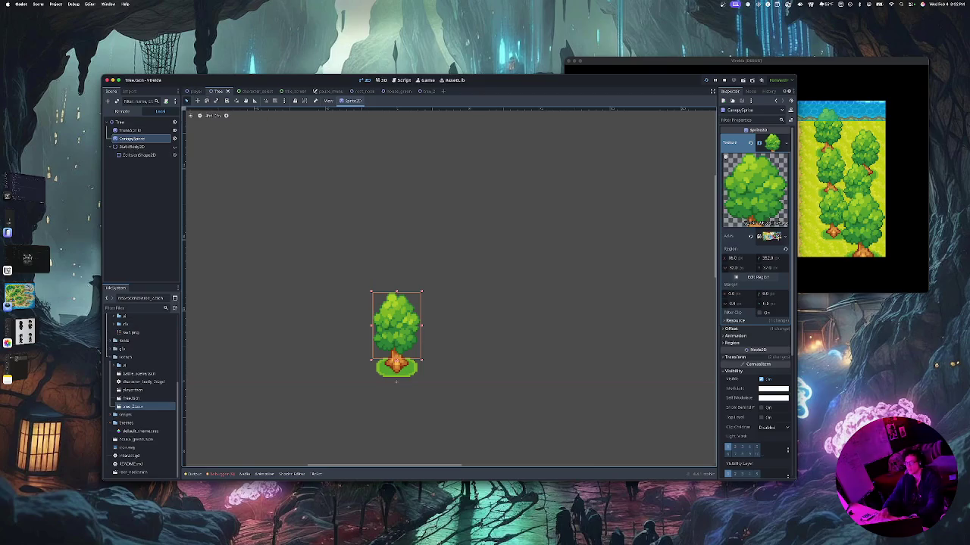
left_click(360, 91)
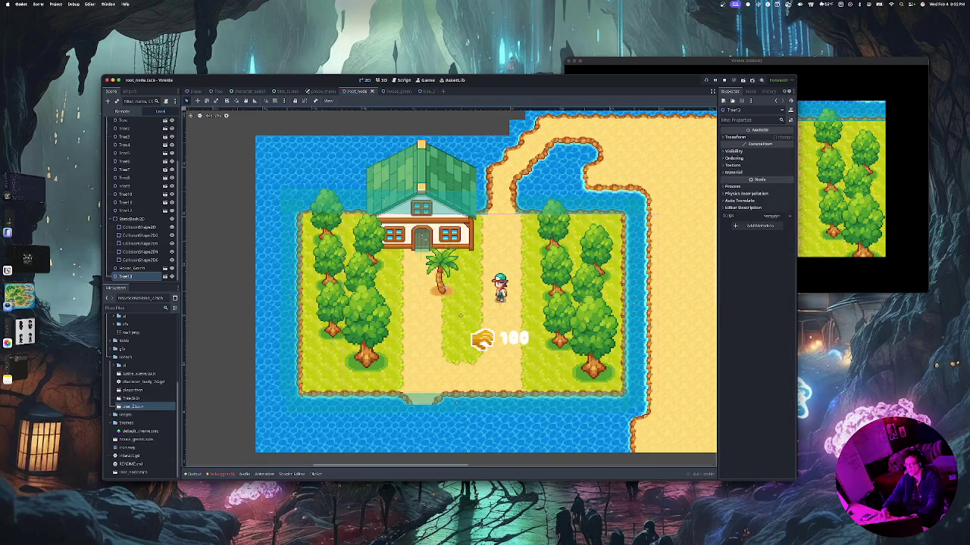
Move the palm to the upper right beach and drop two more tree_2 palms on the right shore
left_click_drag(460, 314, 362, 338)
left_click_drag(635, 210, 599, 195)
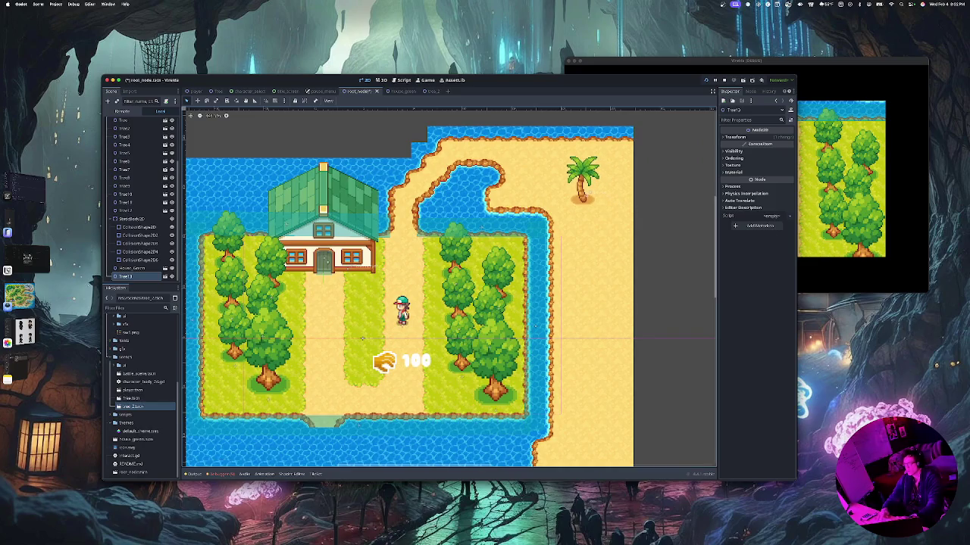
mouse_move(137, 399)
left_mouse_down()
mouse_move(287, 337)
mouse_move(582, 318)
left_mouse_up()
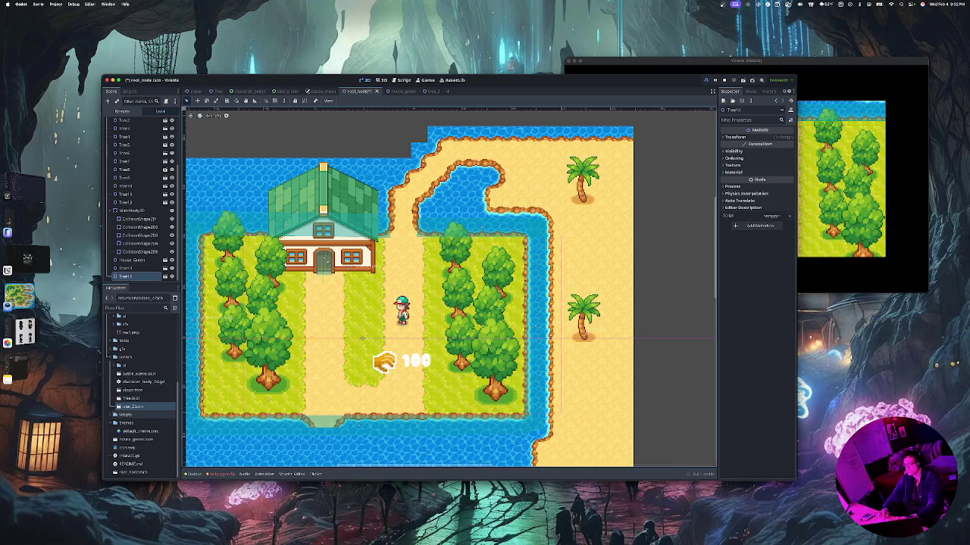
mouse_move(134, 406)
left_mouse_down()
mouse_move(545, 238)
mouse_move(567, 251)
mouse_move(618, 221)
left_mouse_up()
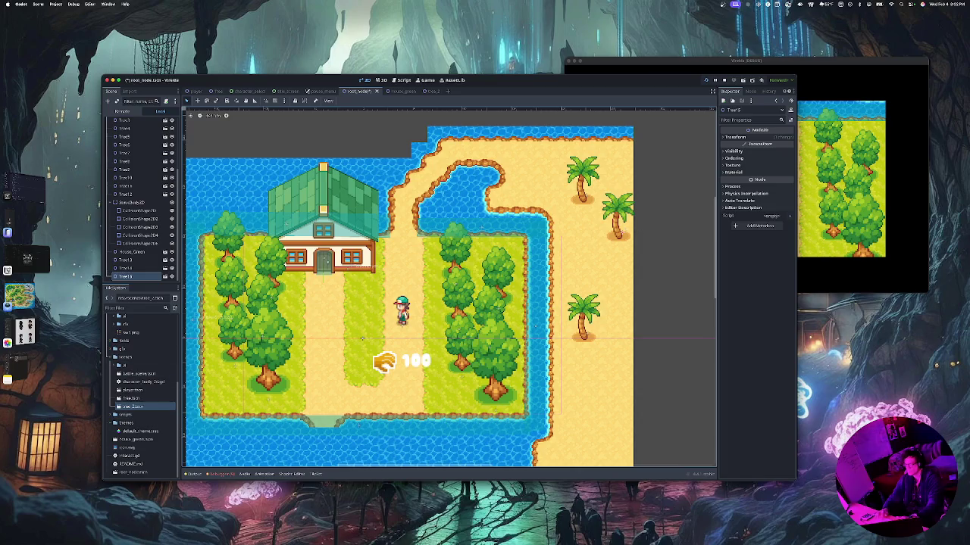
left_click(130, 122)
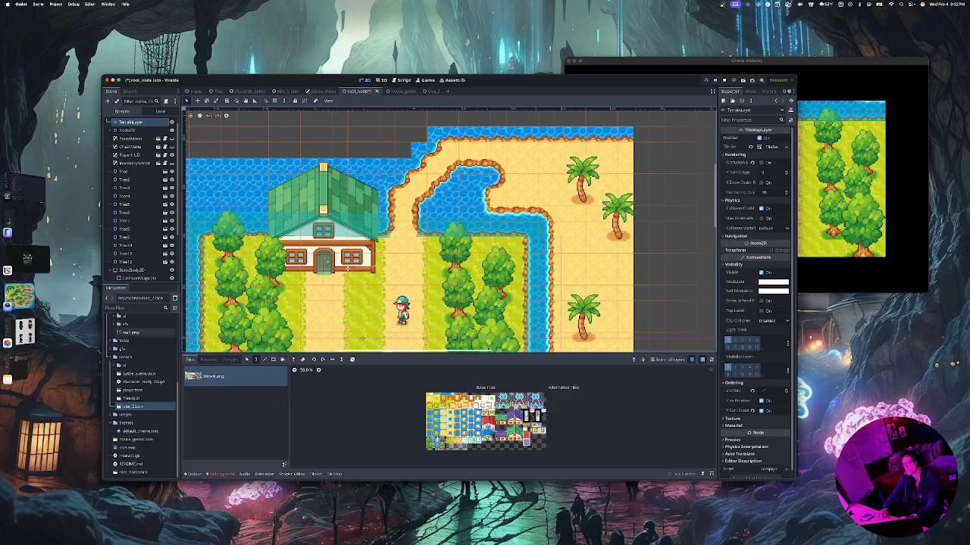
Collapse the Node2D group in the Scene dock and select the Tree2 node
scroll(144, 394, "up", 5)
scroll(144, 201, "down", 4)
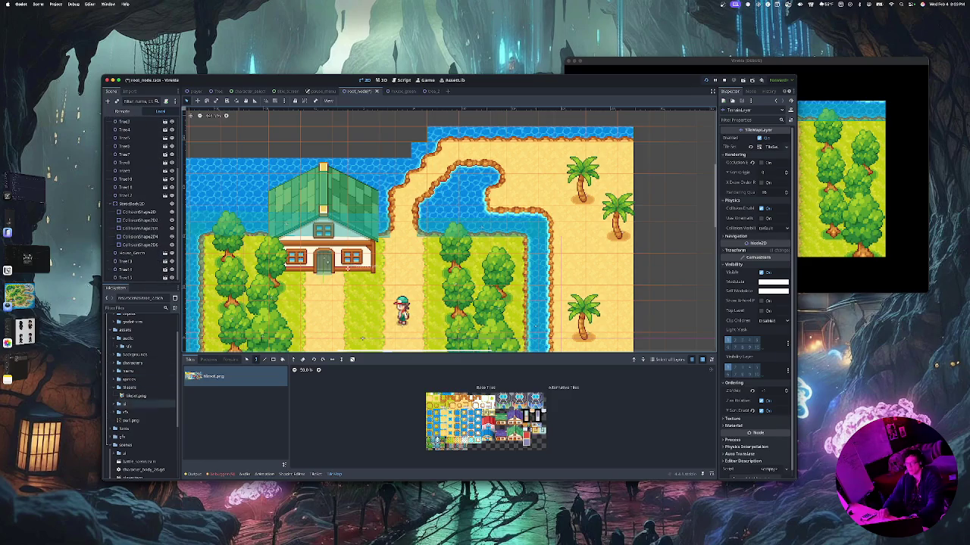
scroll(137, 227, "up", 3)
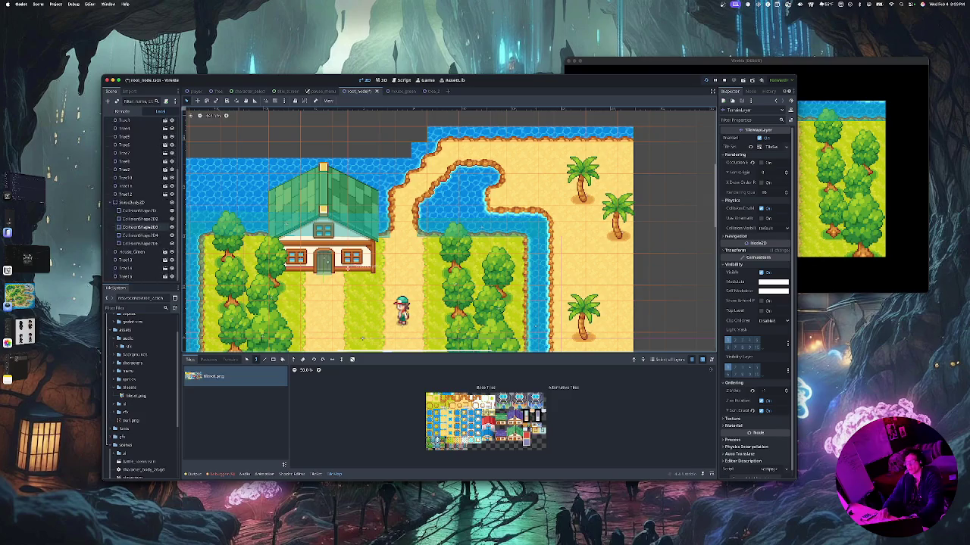
scroll(136, 227, "up", 3)
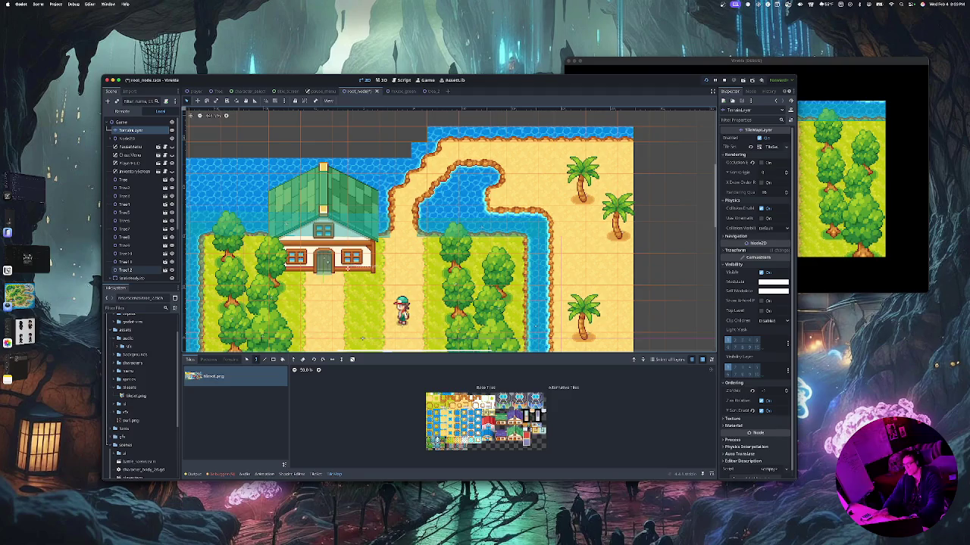
scroll(137, 197, "down", 5)
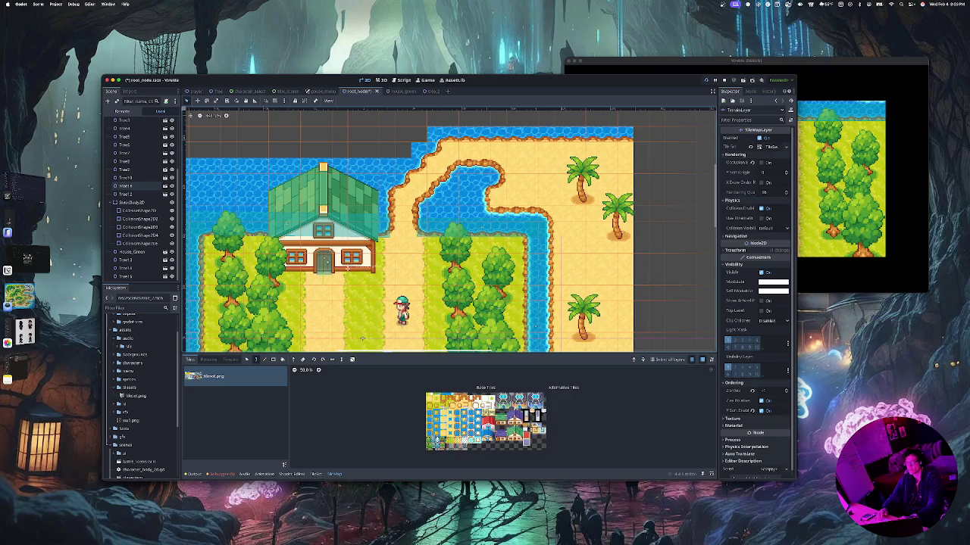
scroll(140, 270, "up", 5)
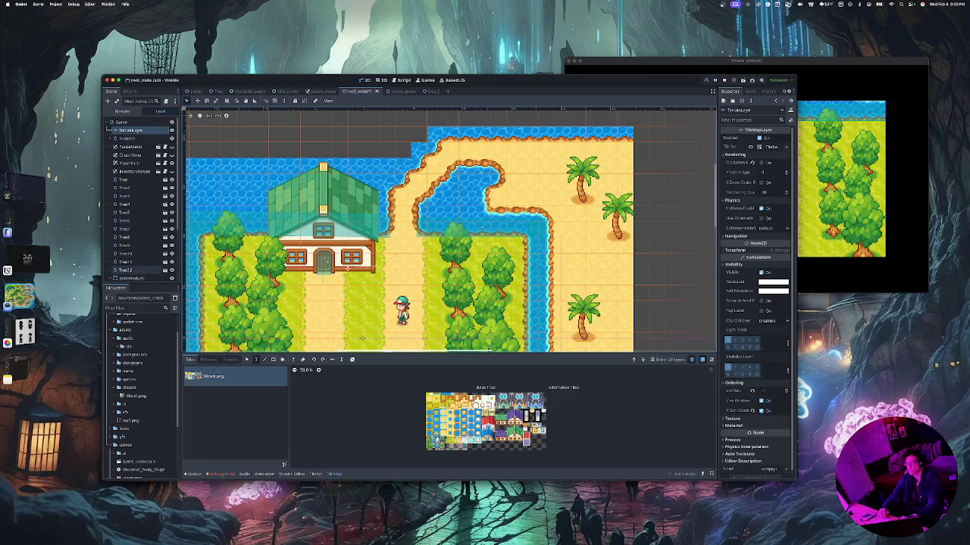
scroll(140, 228, "down", 4)
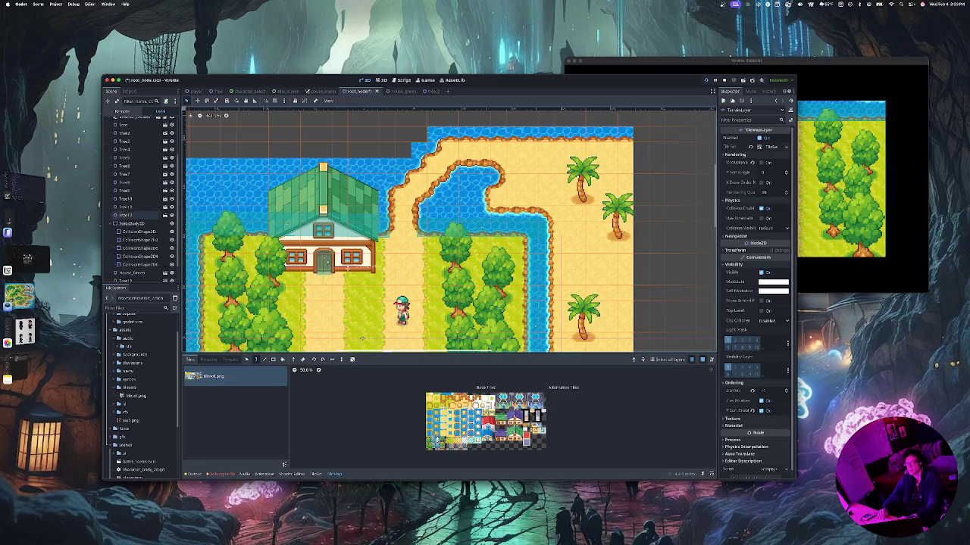
scroll(140, 215, "up", 3)
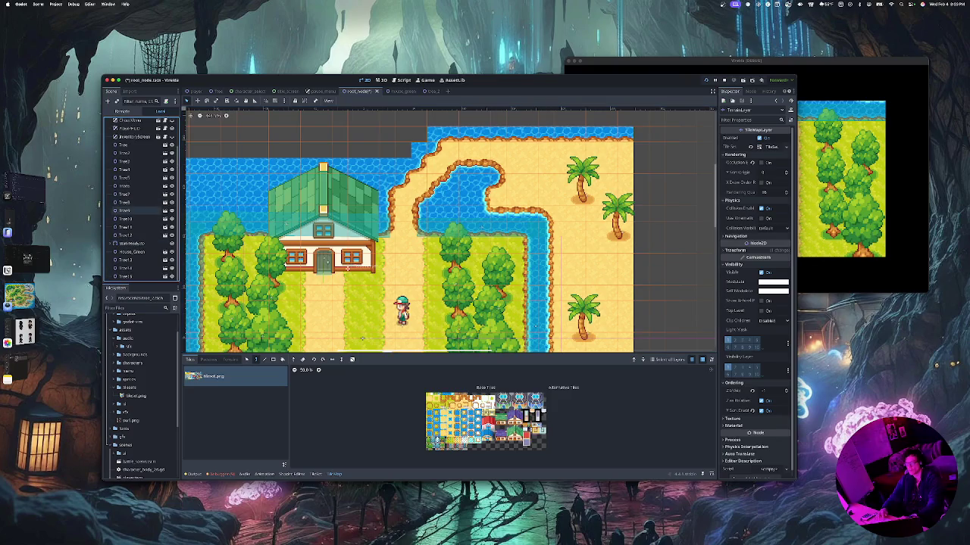
scroll(140, 210, "up", 3)
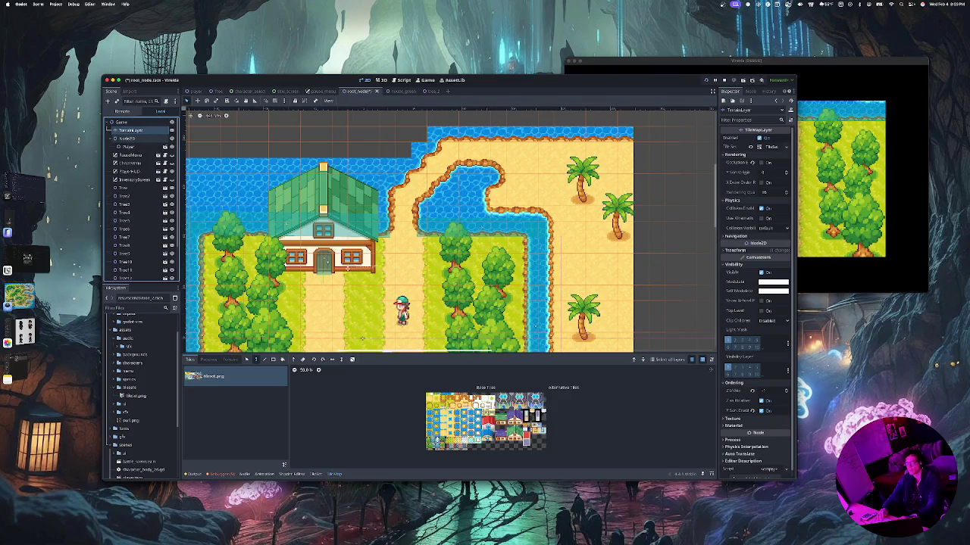
left_click(115, 139)
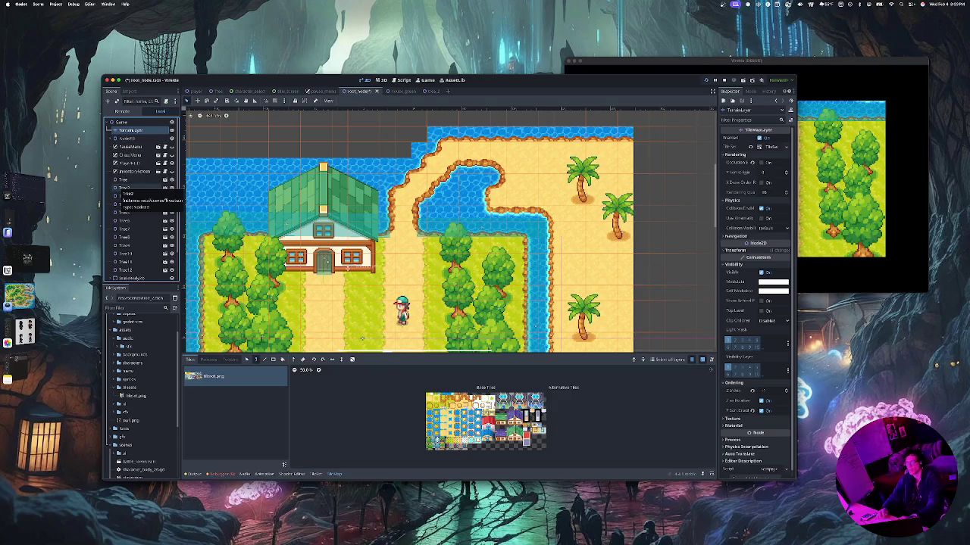
left_click(123, 188)
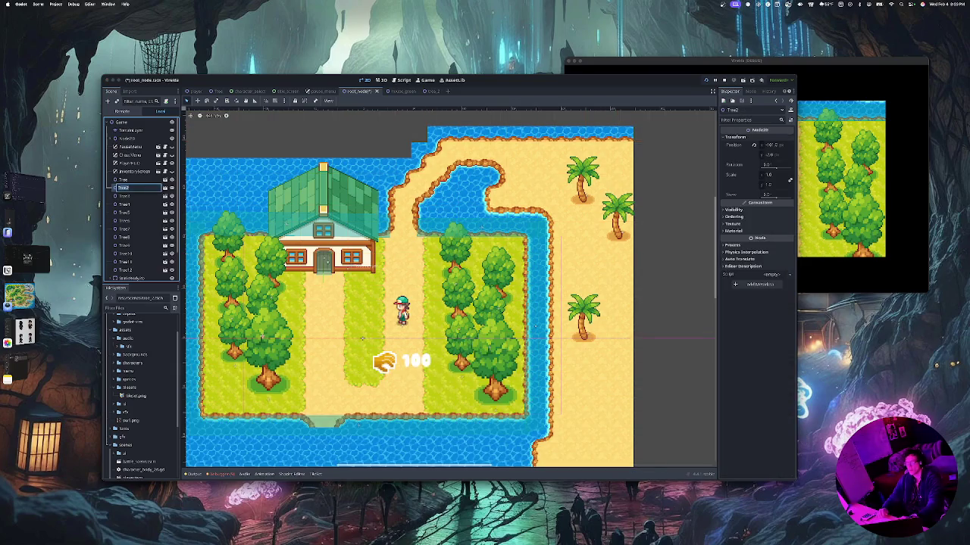
Expand StaticBody2D to view its collision shapes, then collapse it again
scroll(137, 228, "down", 2)
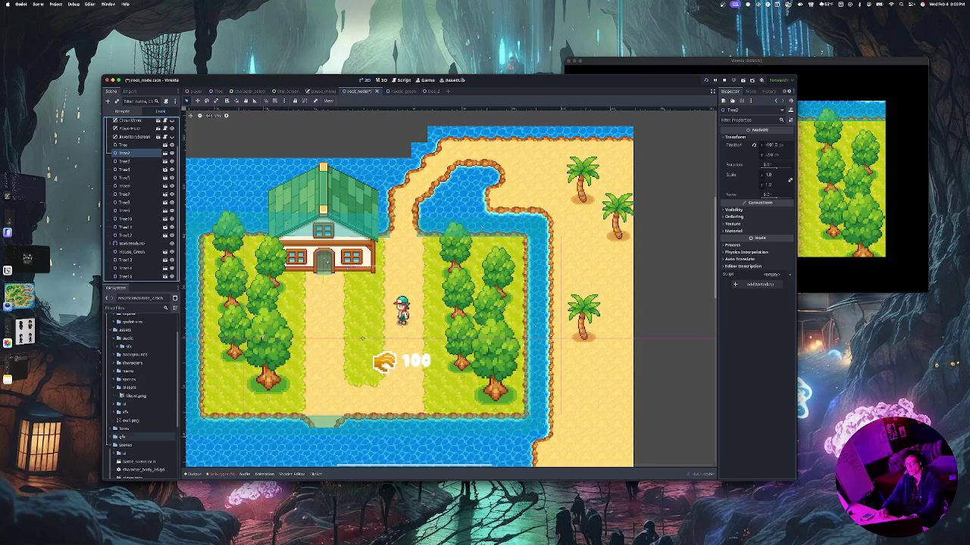
scroll(142, 424, "down", 3)
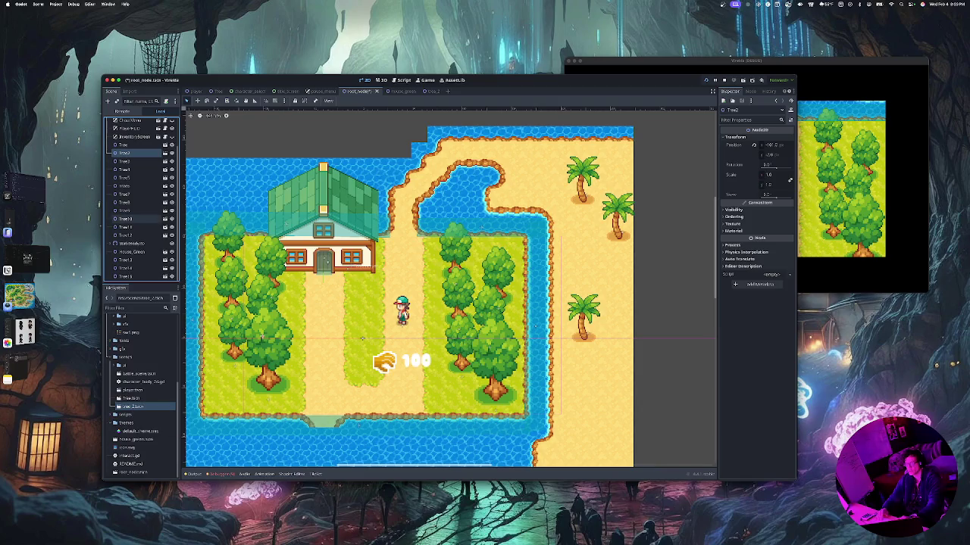
left_click(129, 243)
left_click(115, 243)
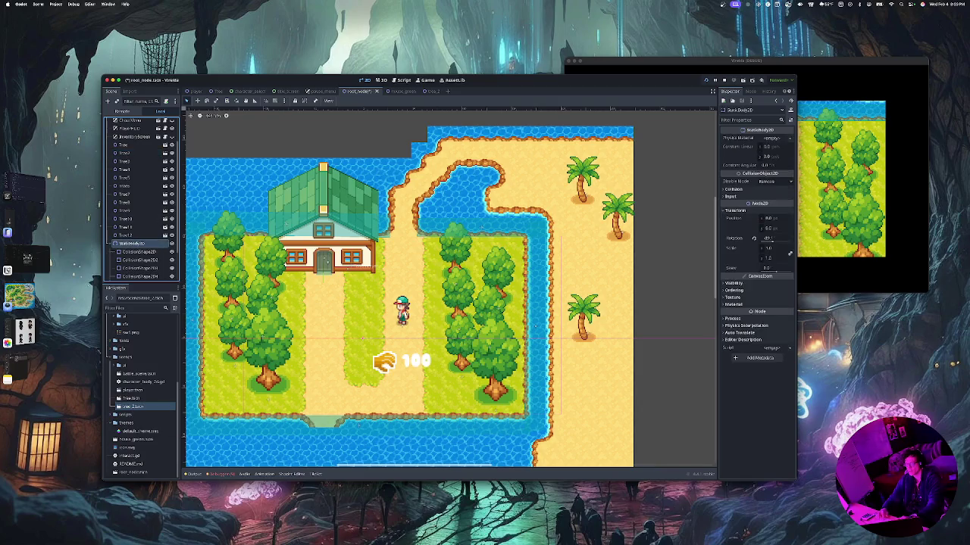
scroll(142, 199, "down", 2)
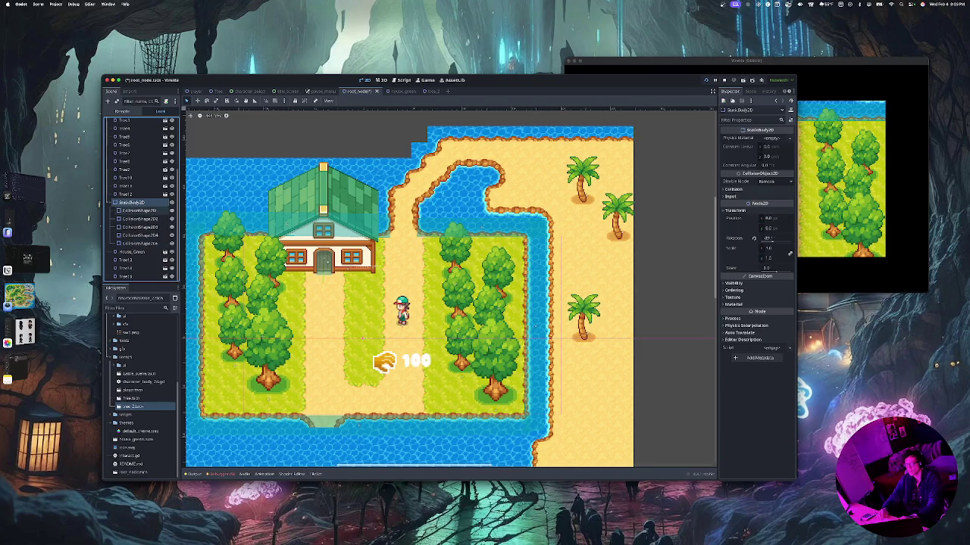
left_click(115, 202)
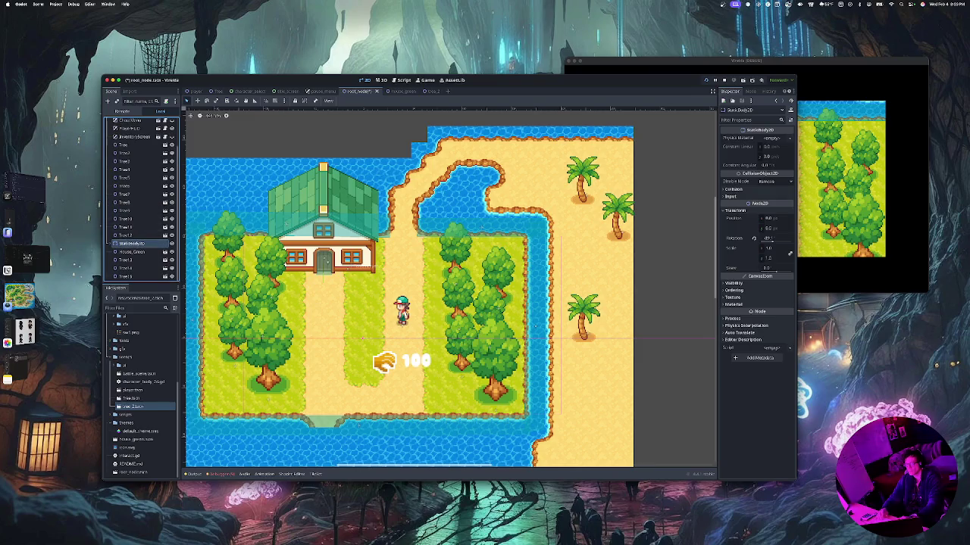
scroll(142, 201, "up", 2)
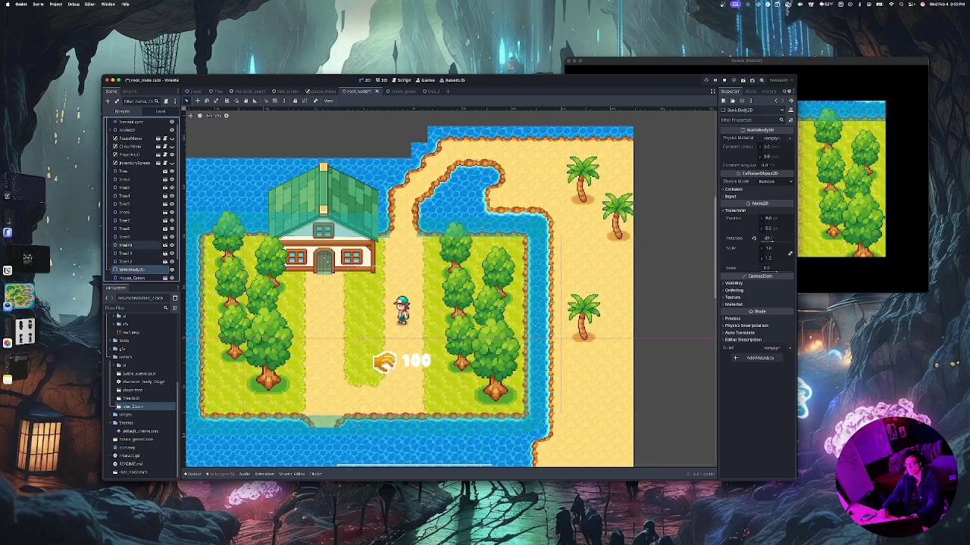
Drag two more tree_2.tscn palm instances onto the eastern beach of the map
scroll(141, 200, "down", 2)
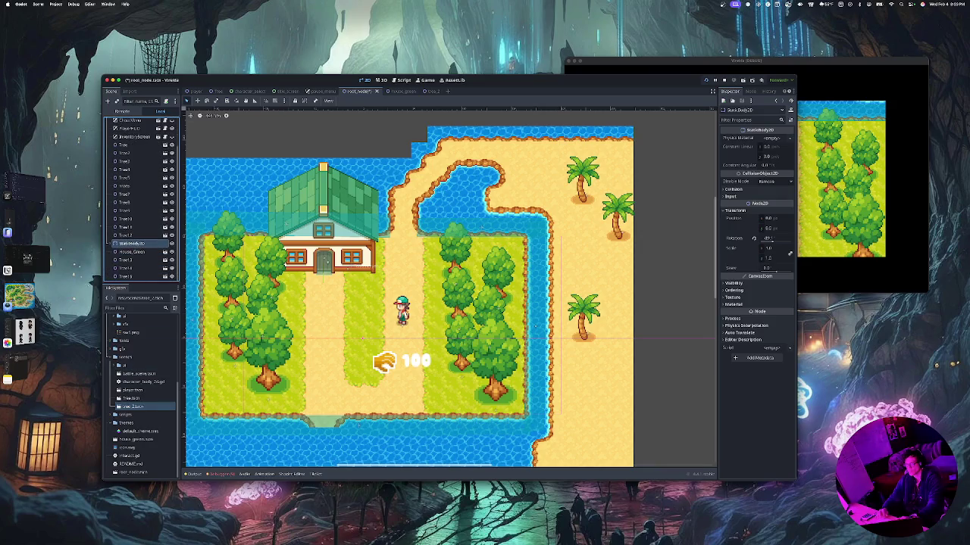
mouse_move(133, 407)
left_mouse_down()
mouse_move(182, 378)
mouse_move(454, 337)
mouse_move(595, 428)
left_mouse_up()
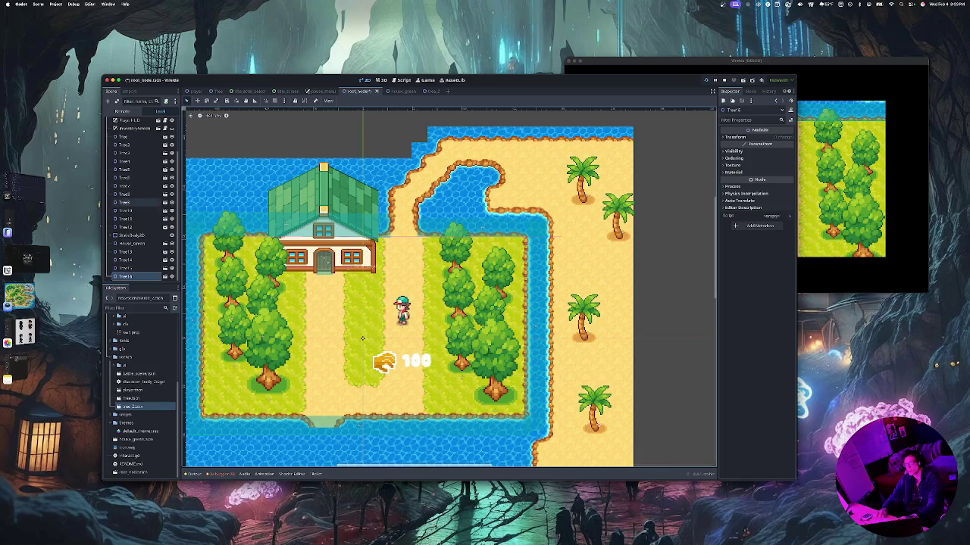
scroll(137, 219, "up", 1)
scroll(137, 218, "down", 2)
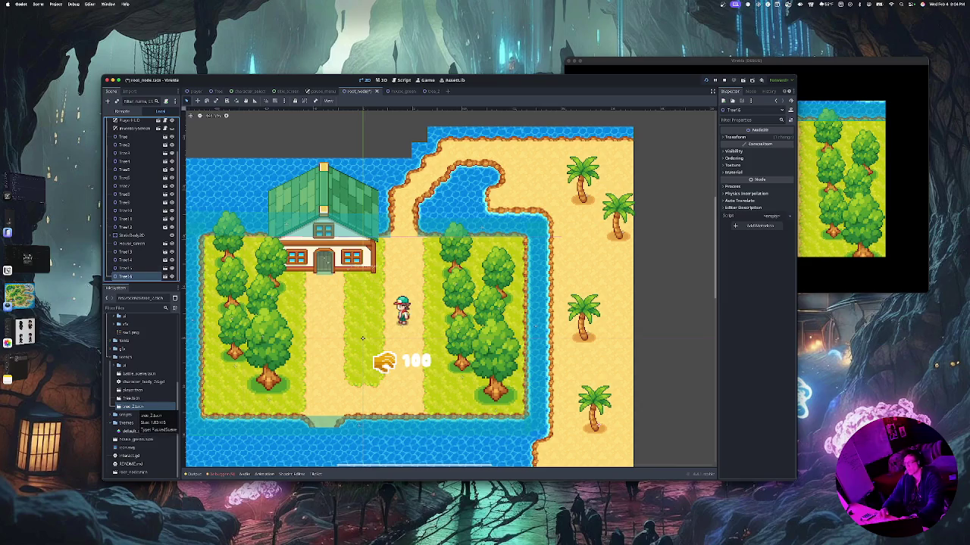
left_click(125, 415)
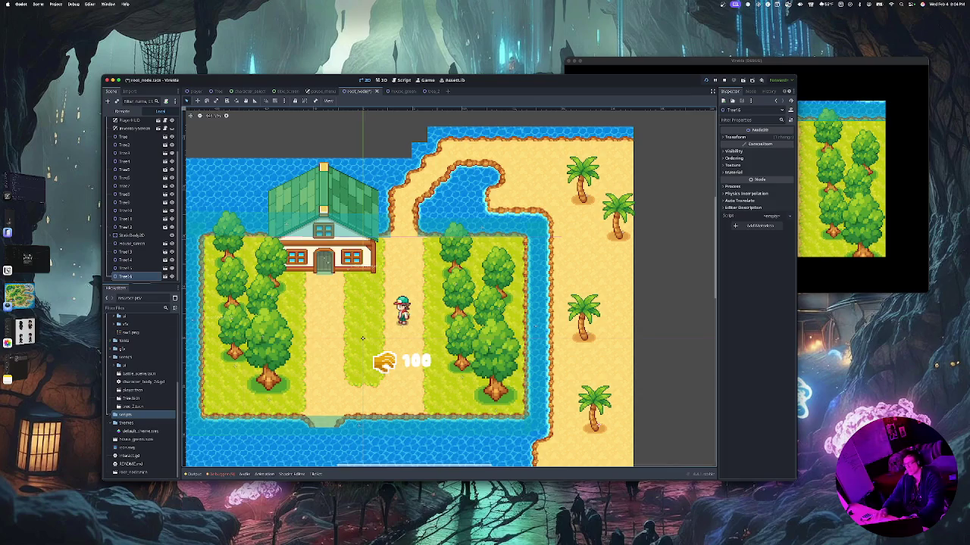
left_click(134, 407)
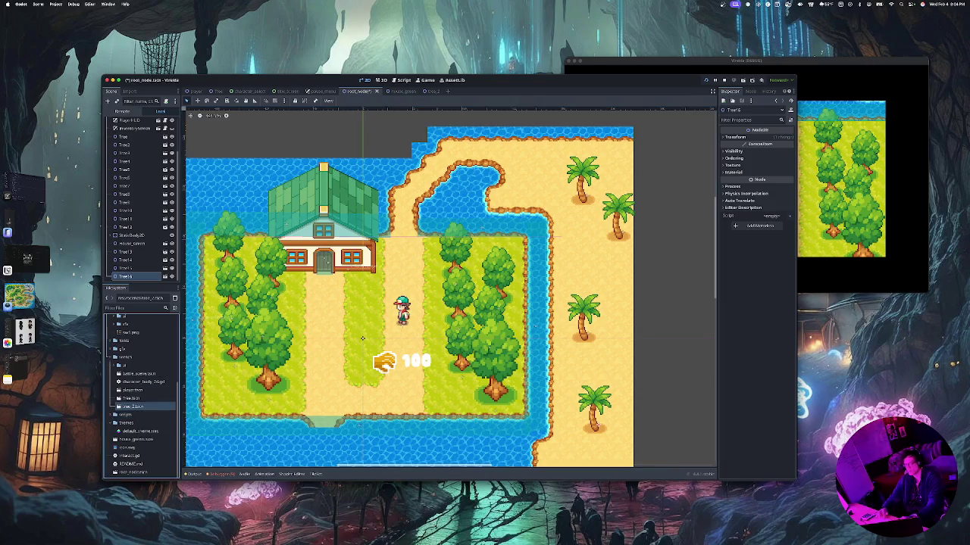
mouse_move(133, 407)
left_mouse_down()
mouse_move(648, 293)
mouse_move(549, 204)
left_mouse_up()
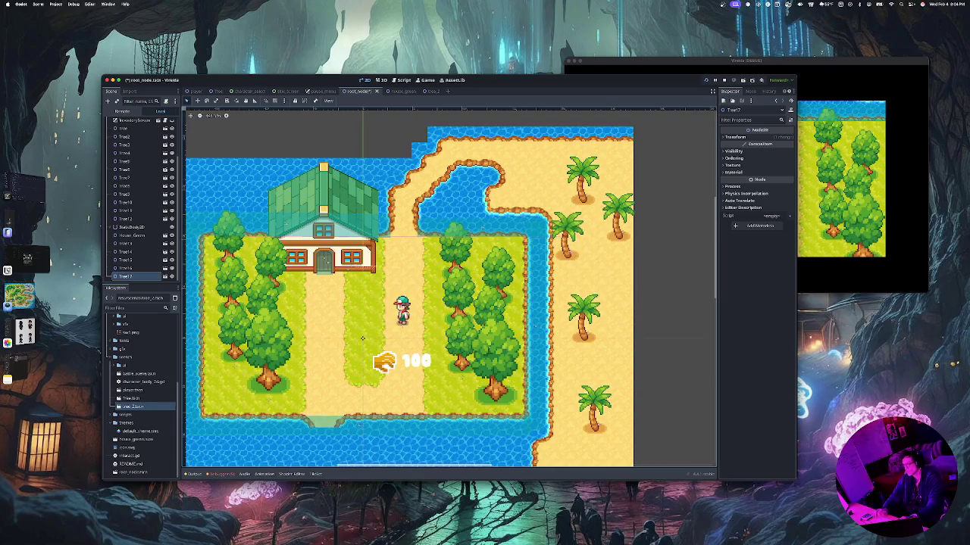
left_click(362, 338)
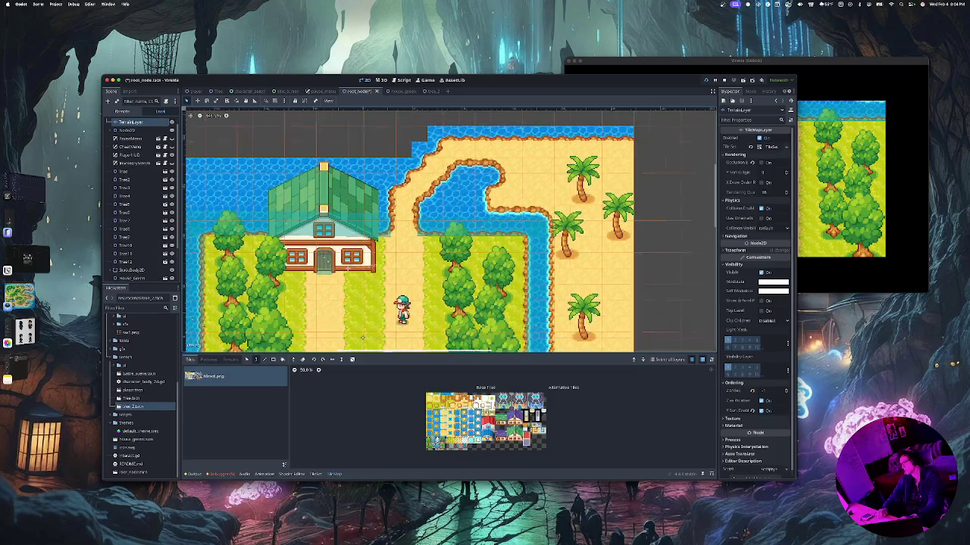
Walk the player right to the river and map edge, then down past the forest to the beach
scroll(362, 338, "down", 1)
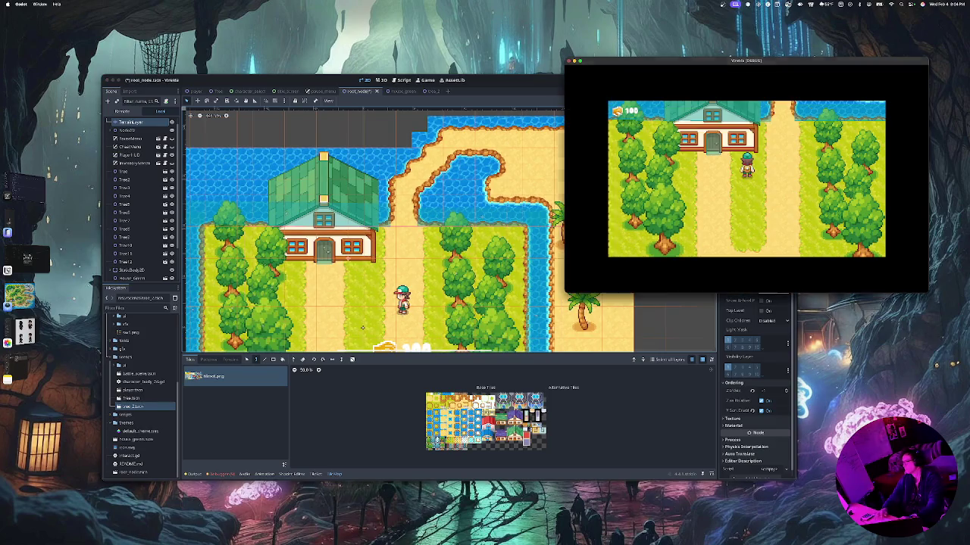
key("Right")
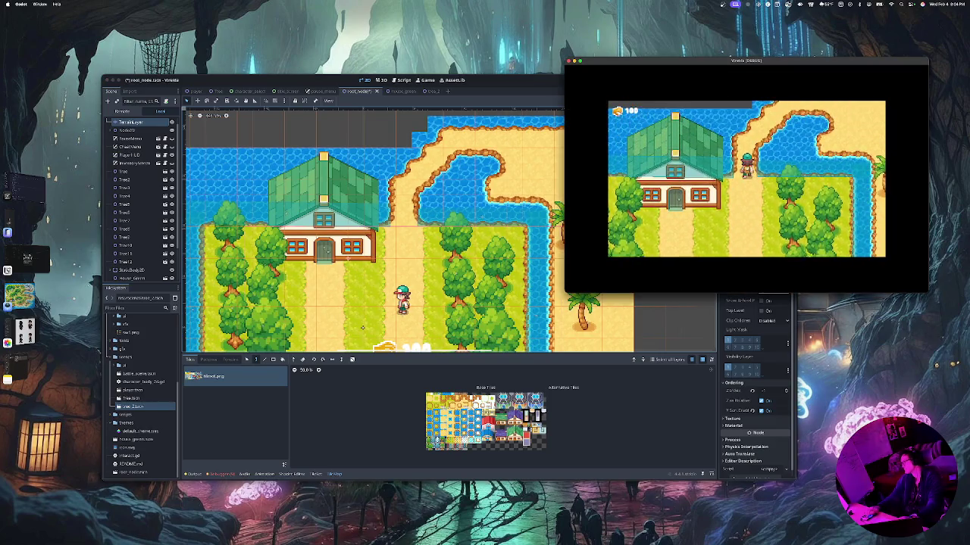
key("Right")
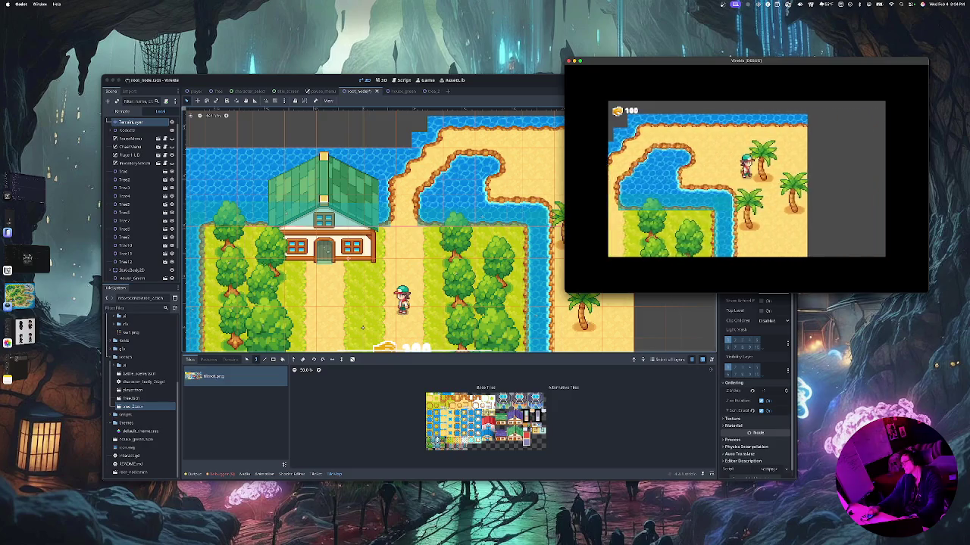
key("Up")
key("Down")
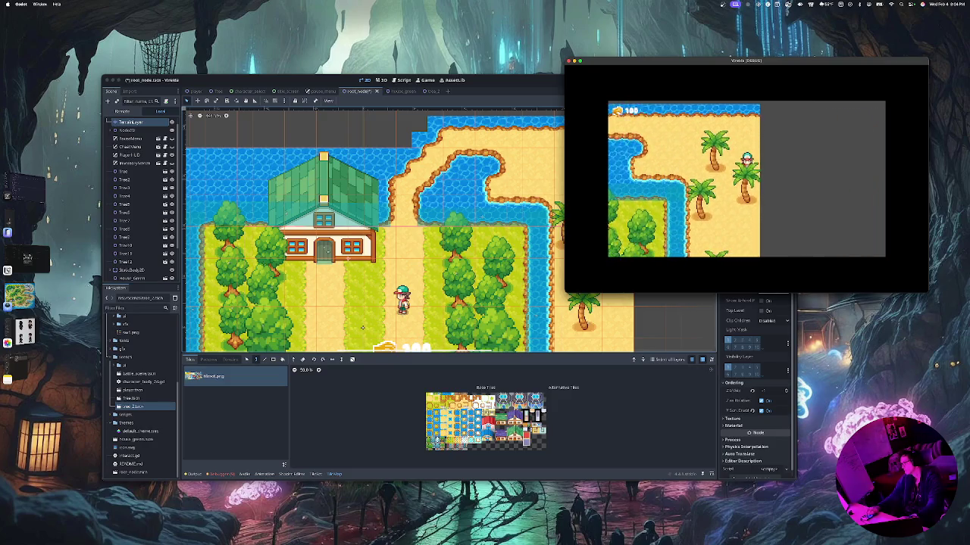
key("Left")
key("Down")
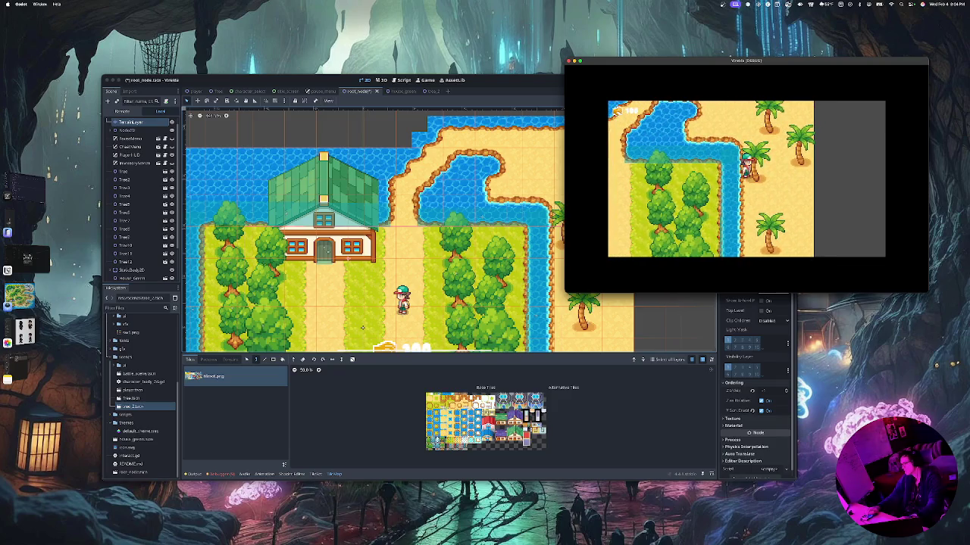
key("Right")
key("Down")
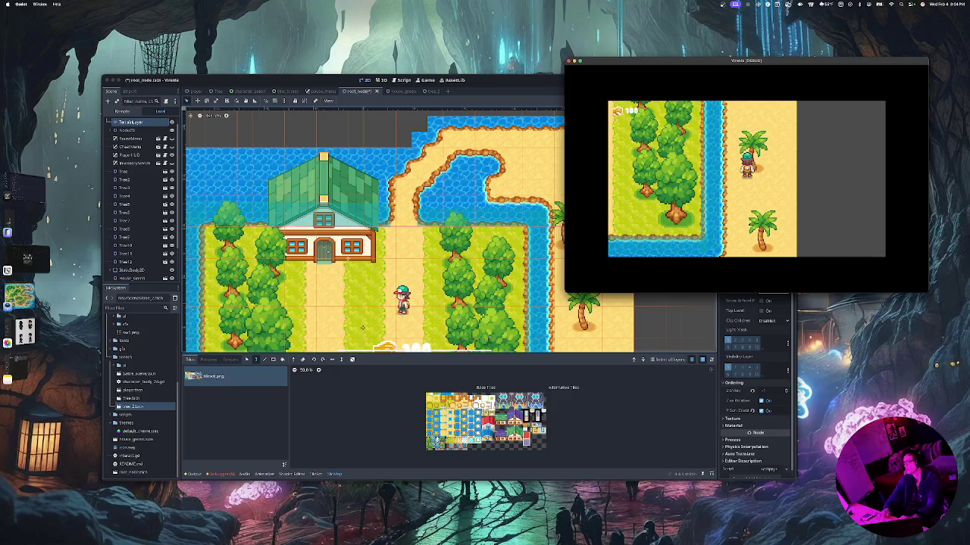
Move the game window over the editor and walk the player along the beach and bottom shoreline
left_click_drag(746, 60, 606, 80)
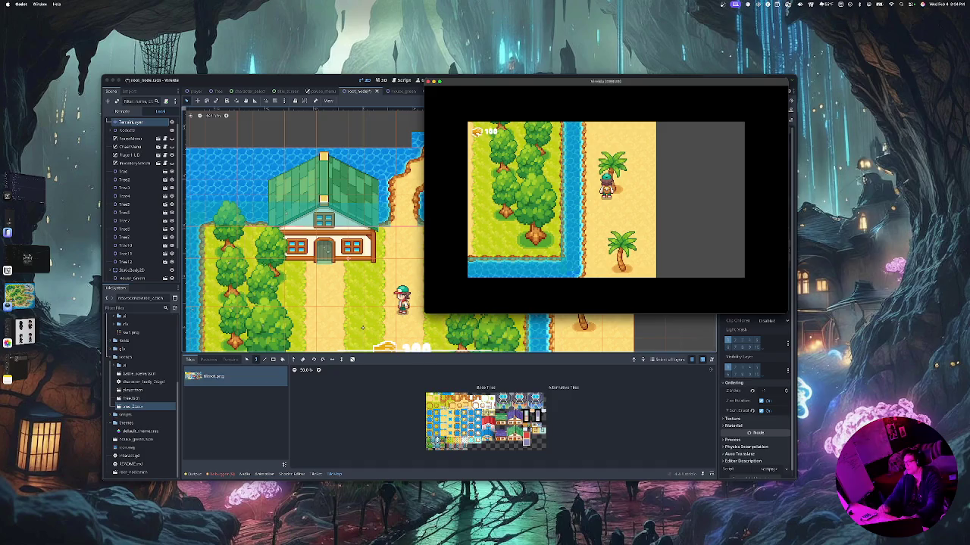
key("Up")
key("Up")
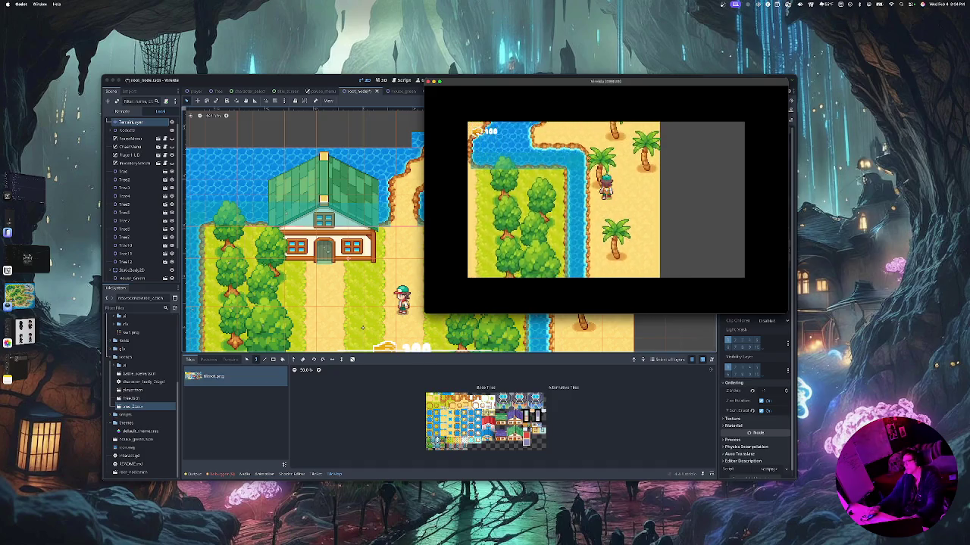
key("Up")
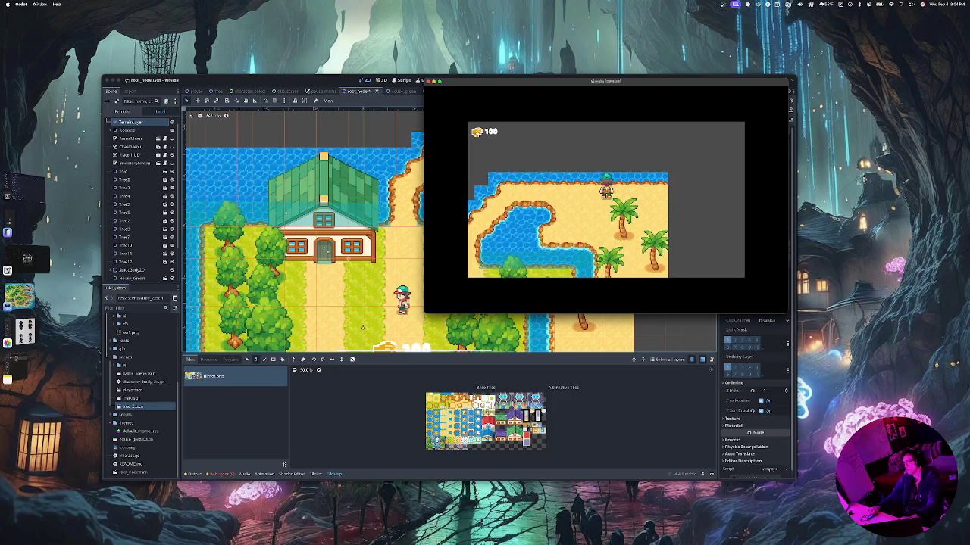
key("Down")
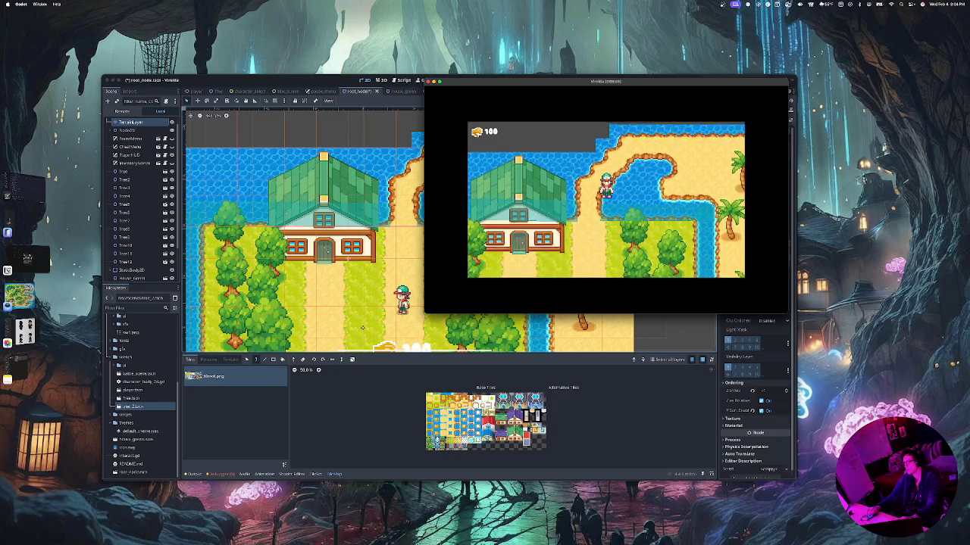
key("Down")
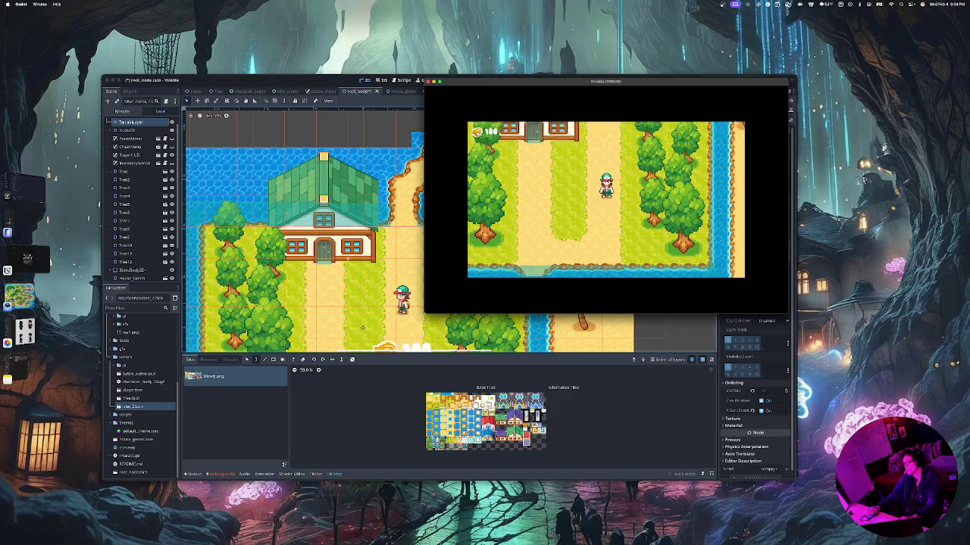
key("Left")
key("Right")
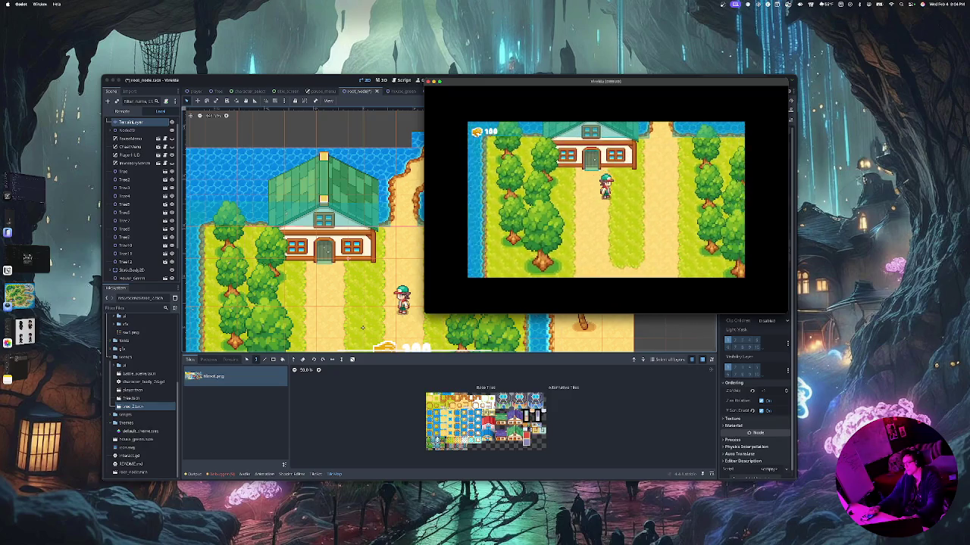
key("Down")
key("Left")
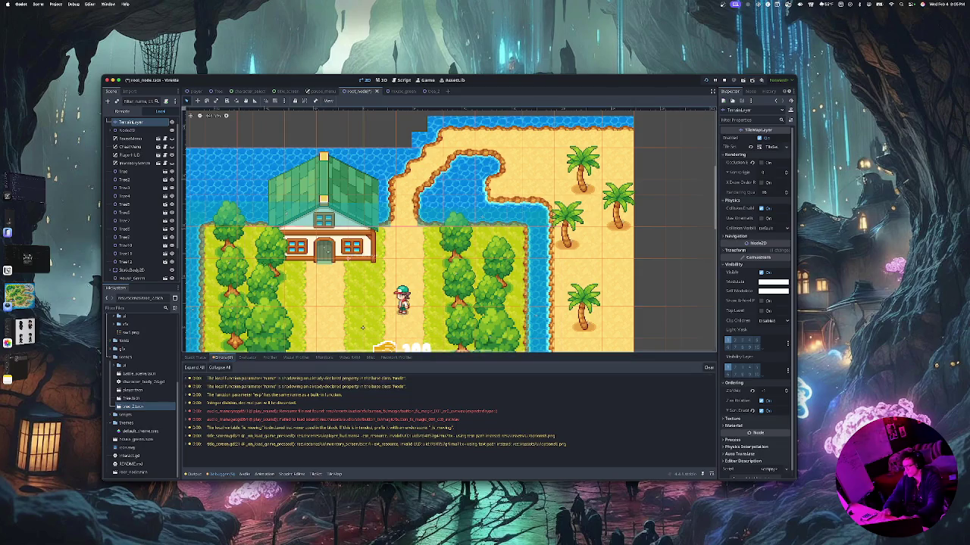
Clear the logged debugger errors and rerun the game, walking the player north to the house
left_click(708, 367)
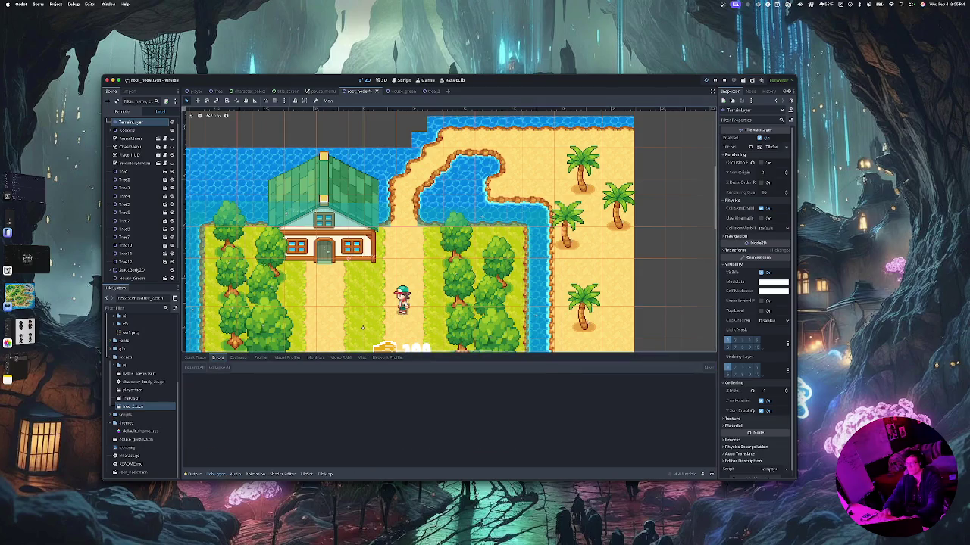
key("super+b")
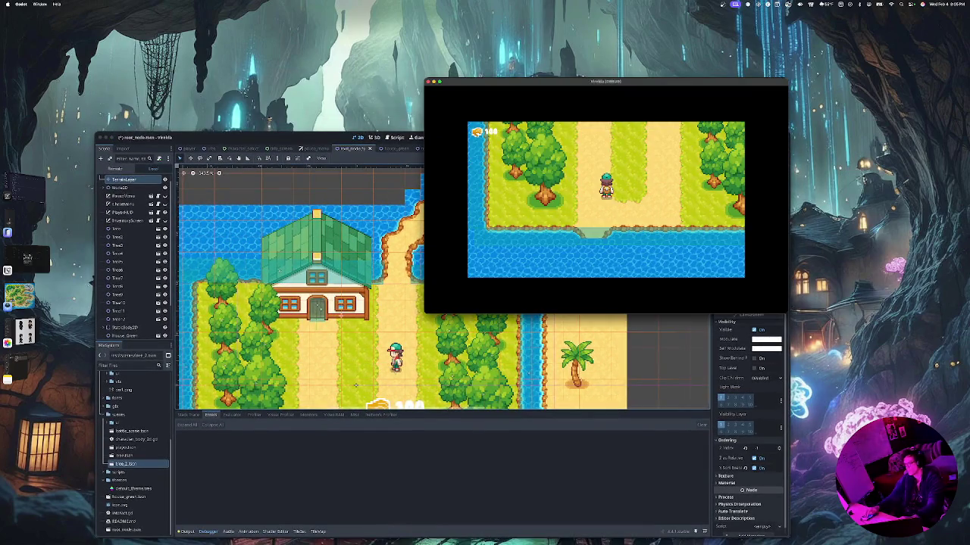
key("Up")
key("Up")
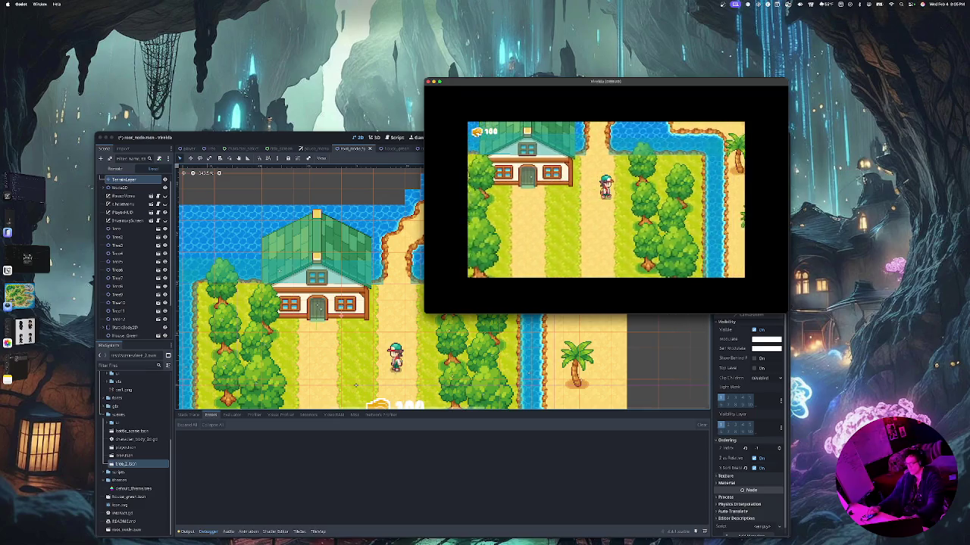
Walk the player east onto the palm beach and down and back, then close the game
key("Right")
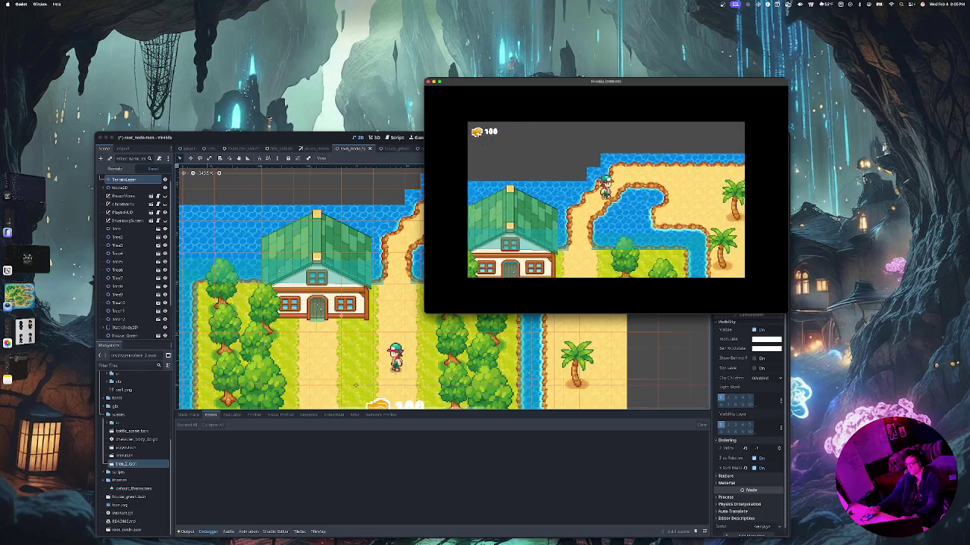
key("Down")
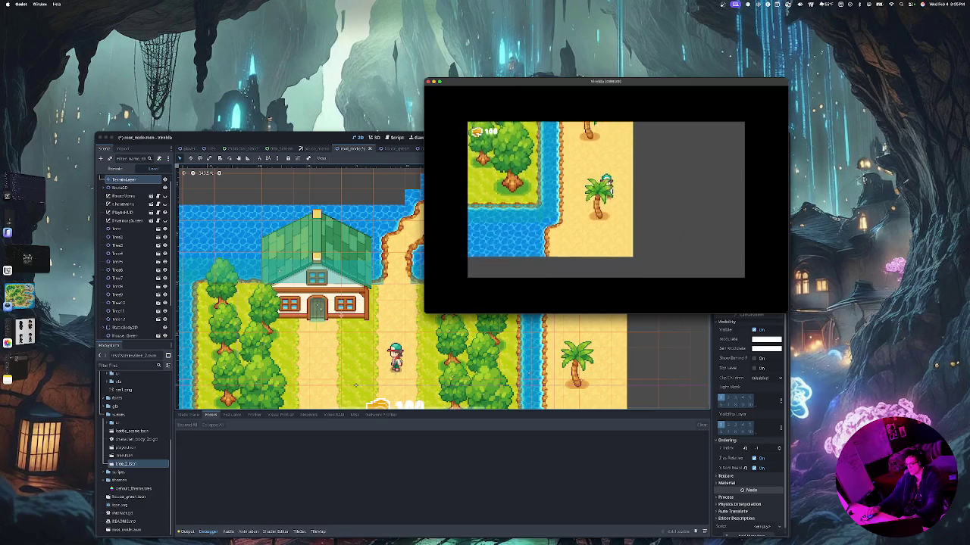
key("Up")
key("Up")
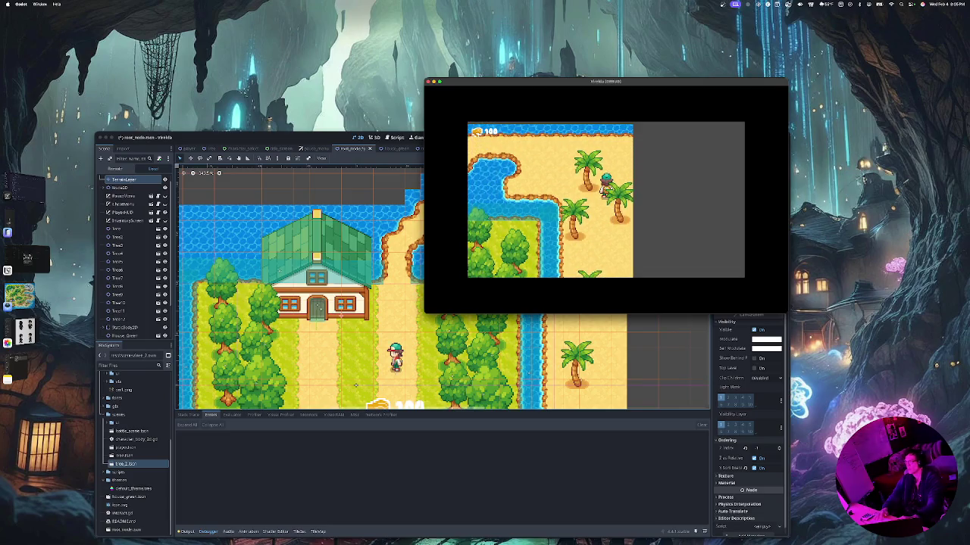
key("super+q")
Hide the editor to the desktop, bring it back, and save the current scene
key("super+m")
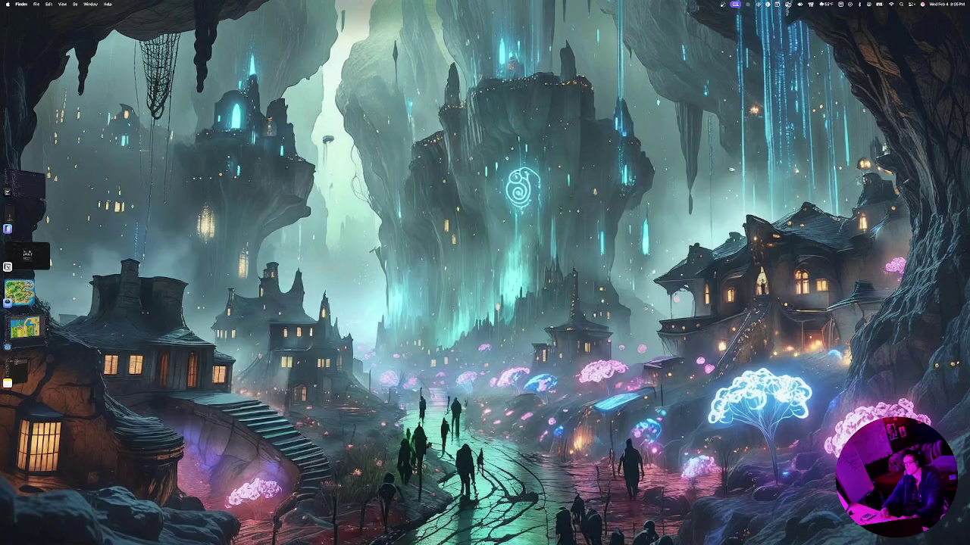
left_click(25, 327)
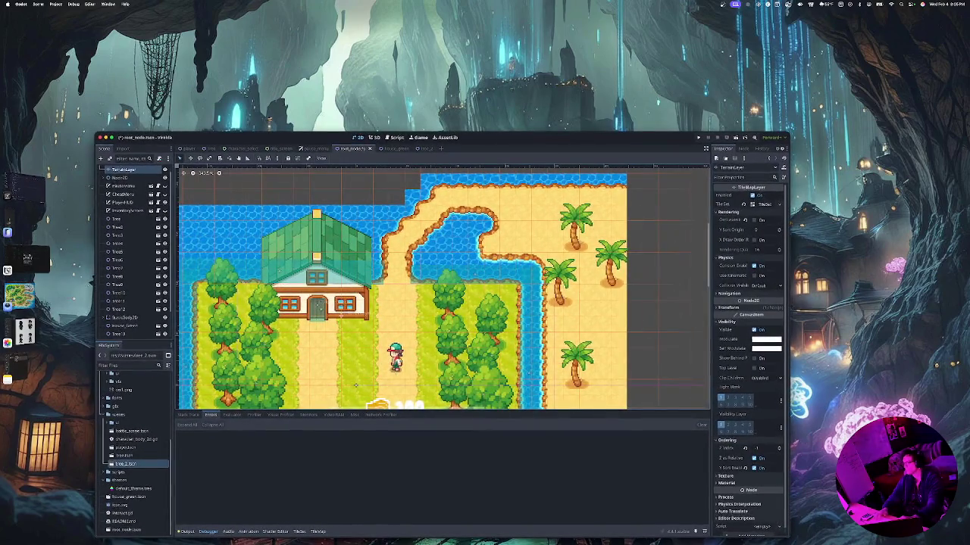
key("super+s")
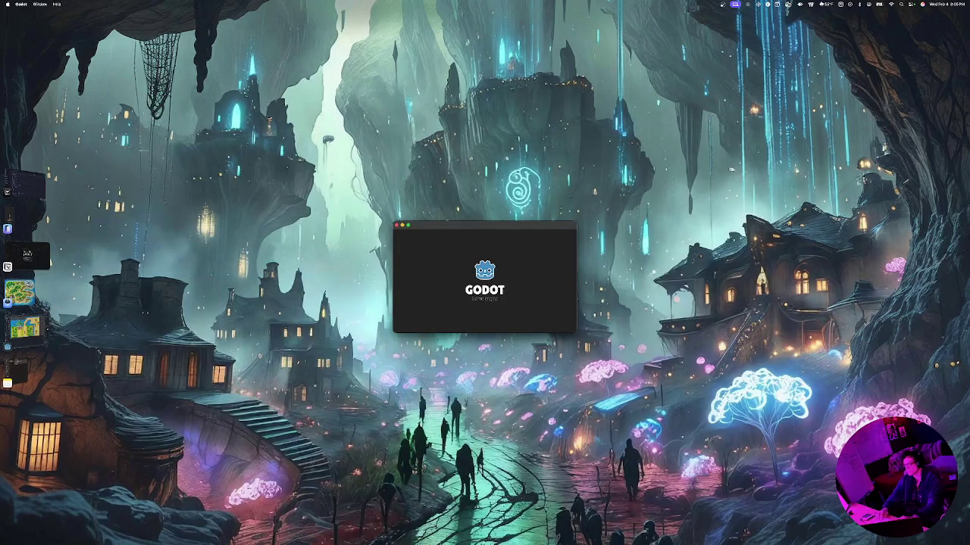
Start a new game, pick Ivy as the character and Shadowclaw as the starter, entering the overworld
key("Return")
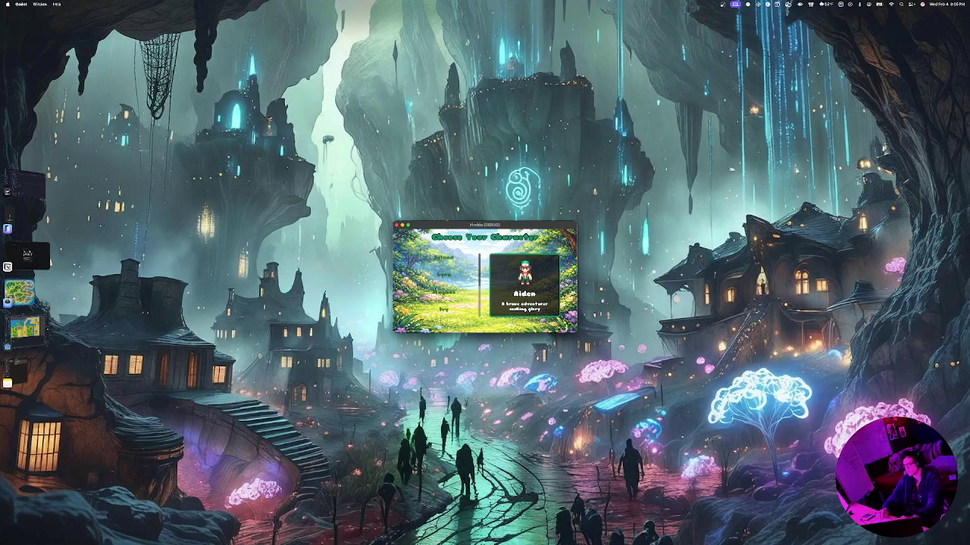
key("Down")
key("Up")
key("Down")
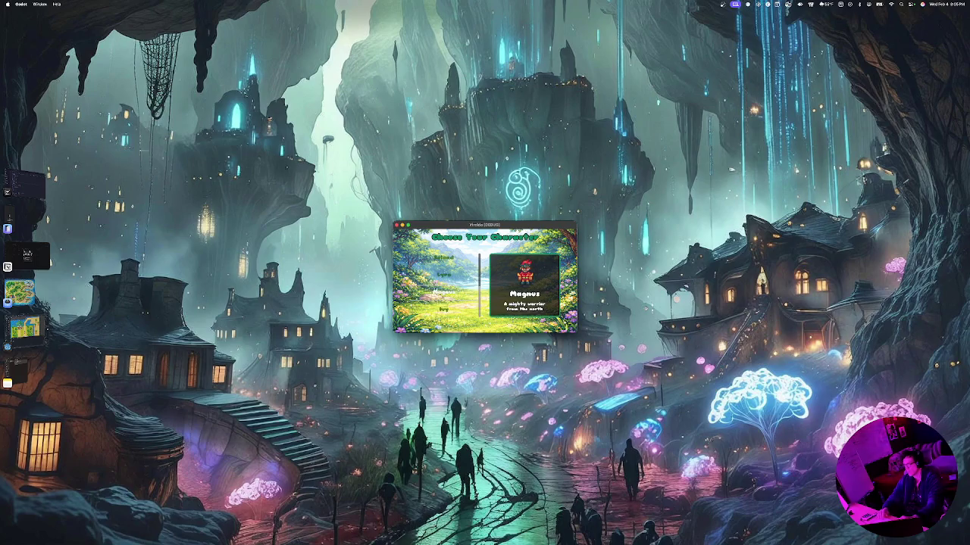
key("Down")
key("Return")
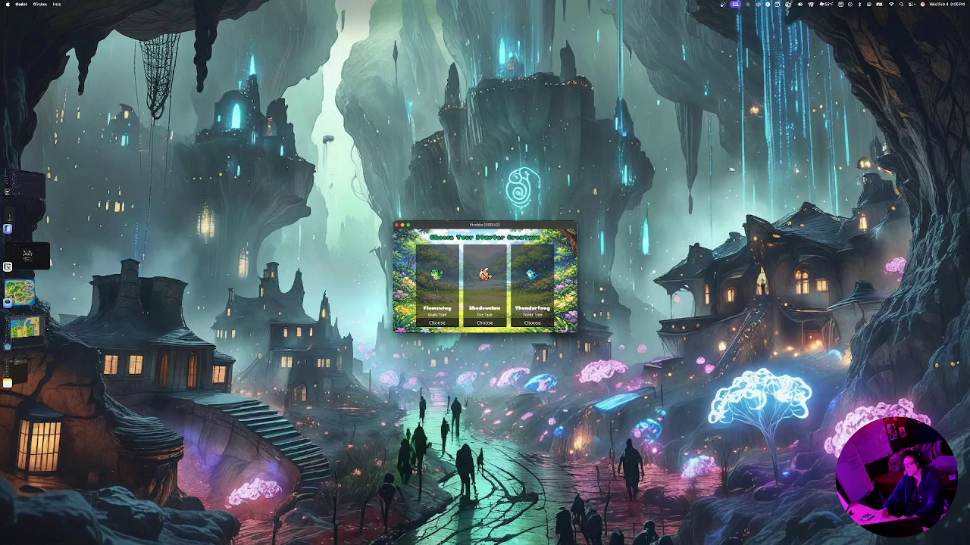
key("Return")
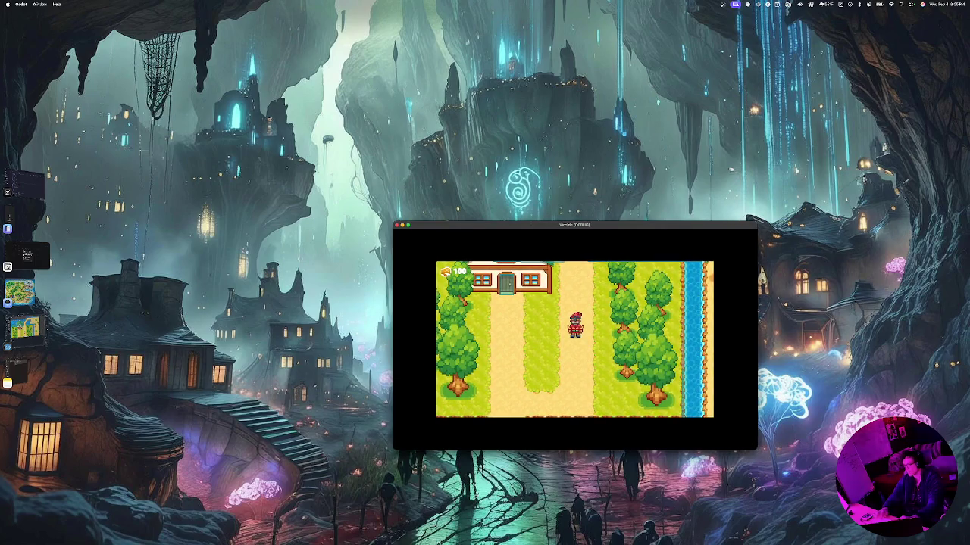
Walk north then south into a wild battle and attack Voltspike
key("Up")
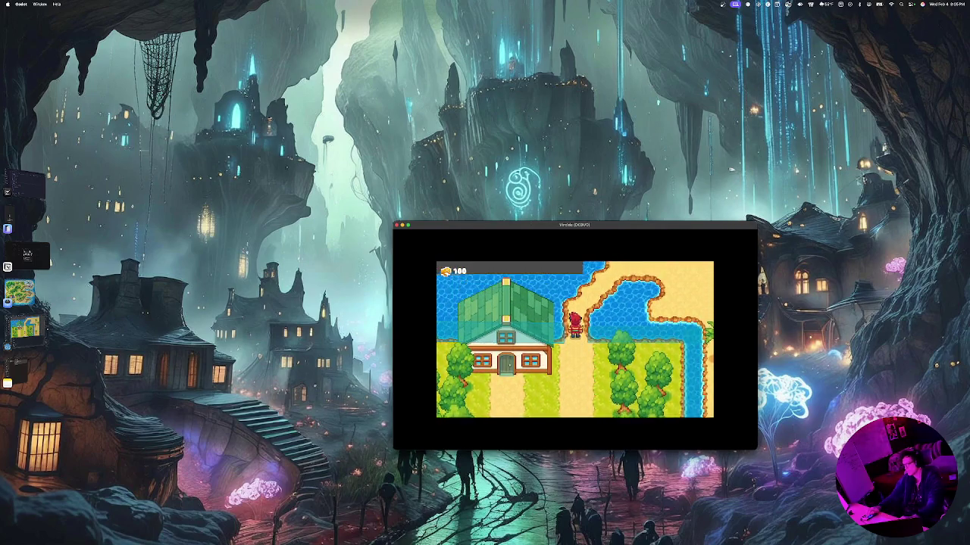
key("Down")
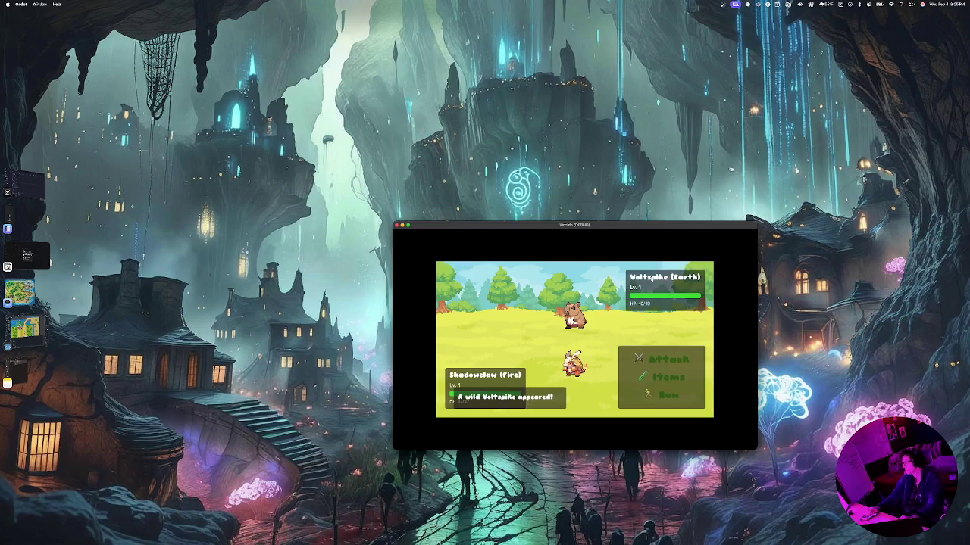
key("Down")
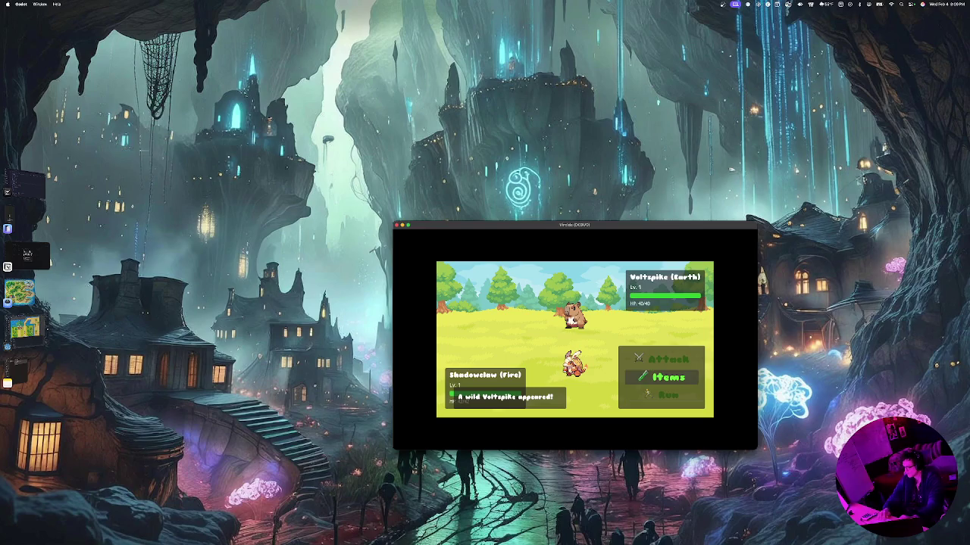
key("Up")
key("Return")
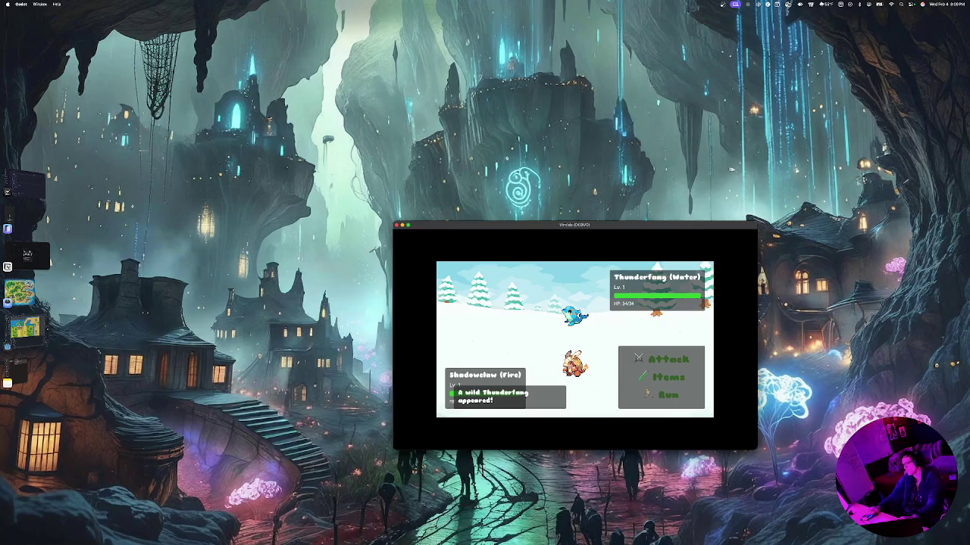
Flee from Thunderfang, walk down-left toward the water, and attack the wild Nightstalker
key("Down")
key("Down")
key("Down")
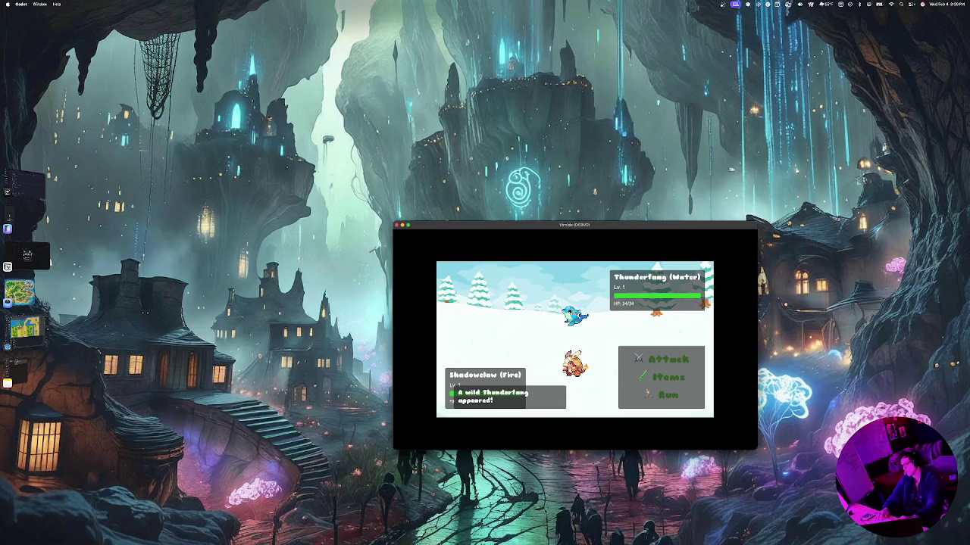
key("Return")
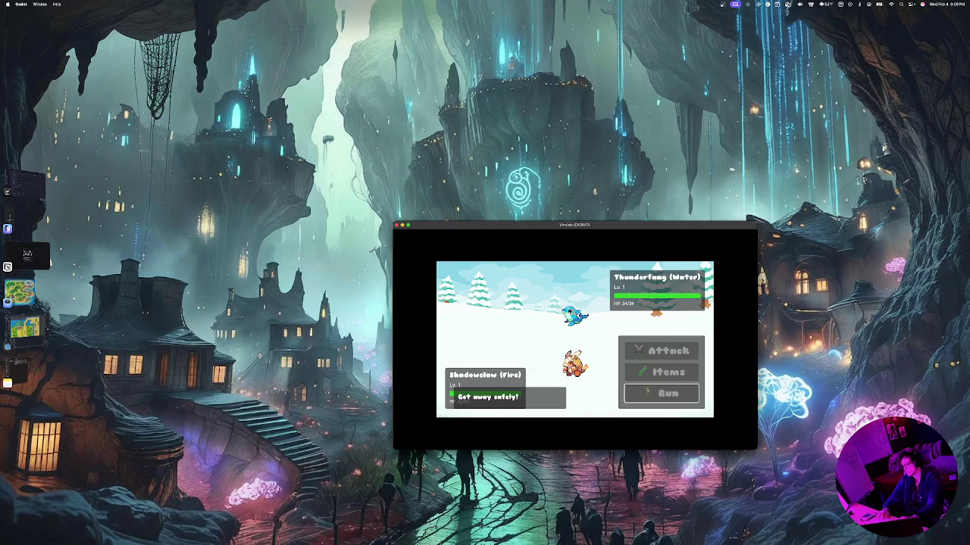
key("Down")
key("Left")
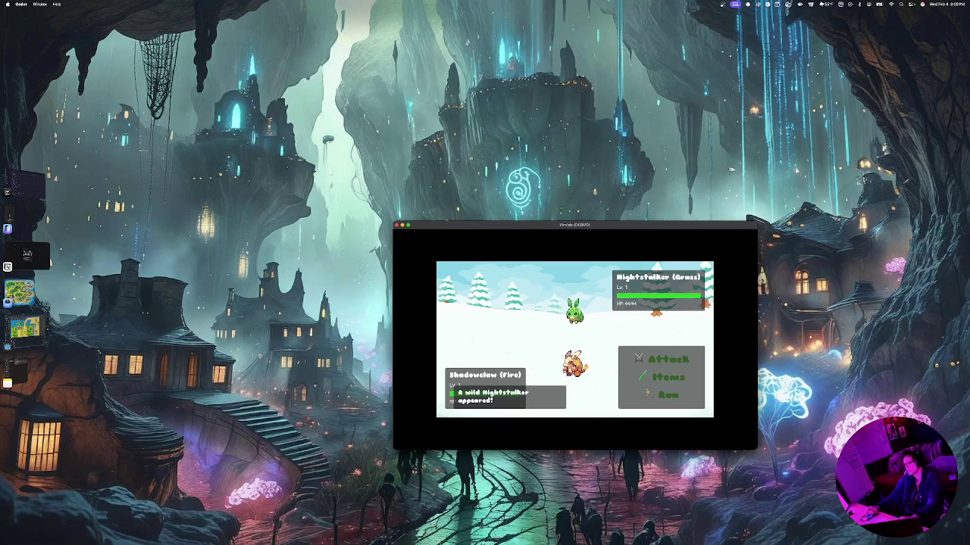
key("Return")
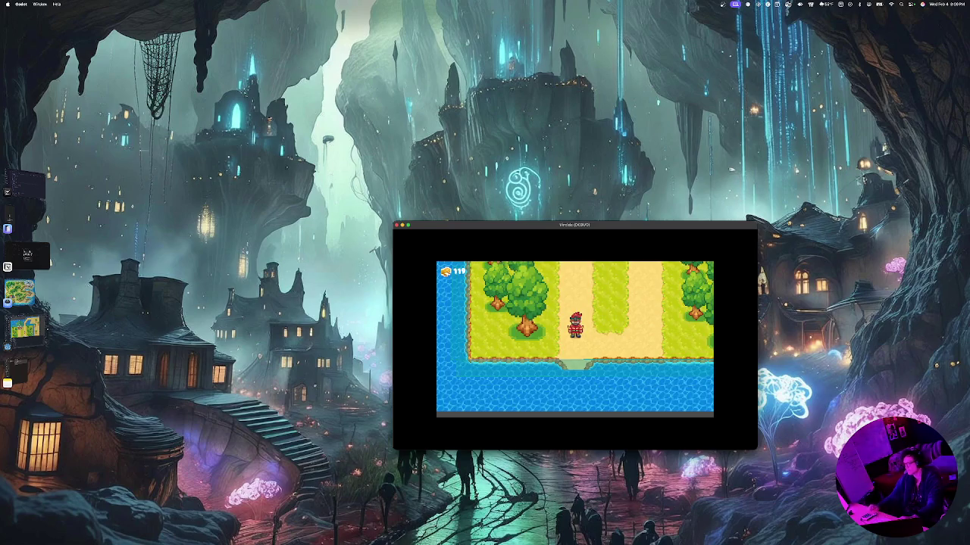
Use the F12 debug cheat menu to raise the player's creature to level 100
key("F12")
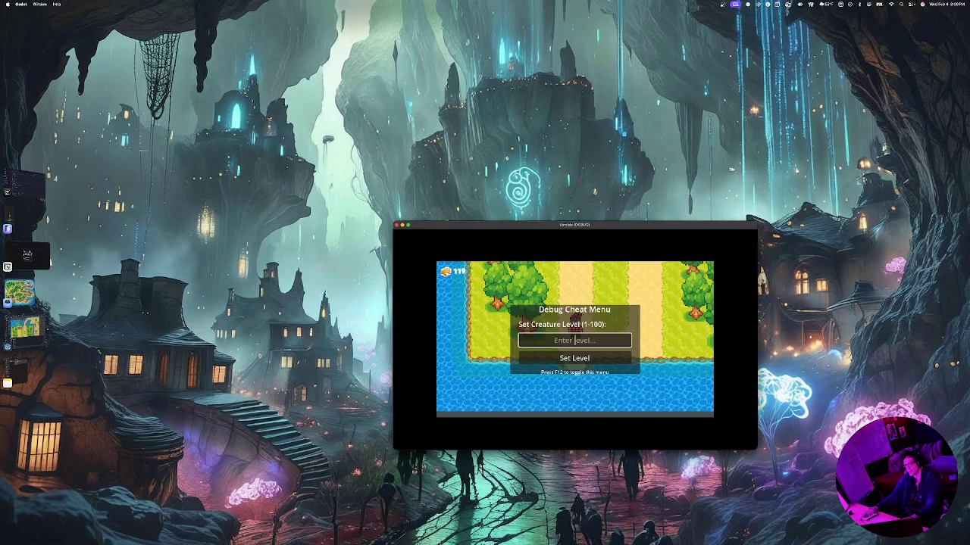
type("100")
key("Return")
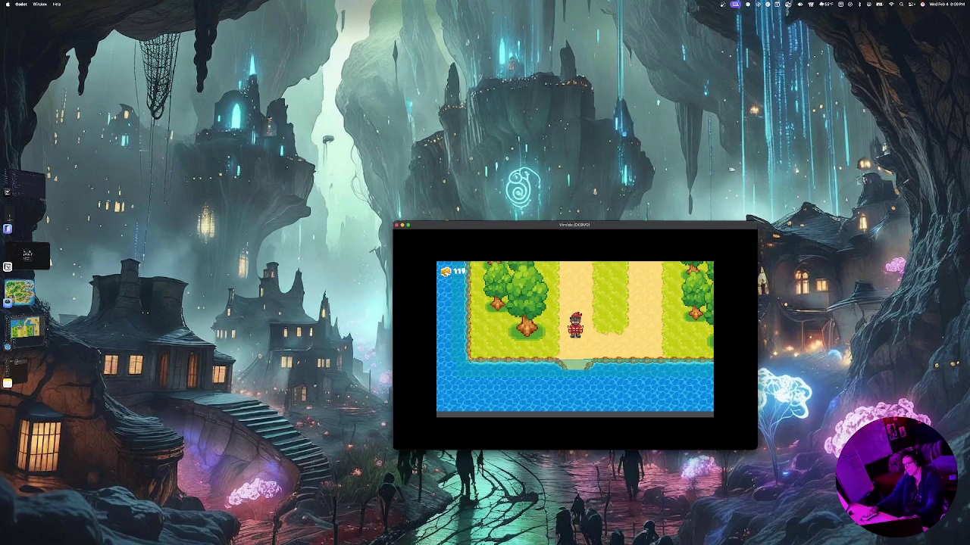
Walk north into wild battles and defeat Voltspike and Flamewing with single attacks
key("Up")
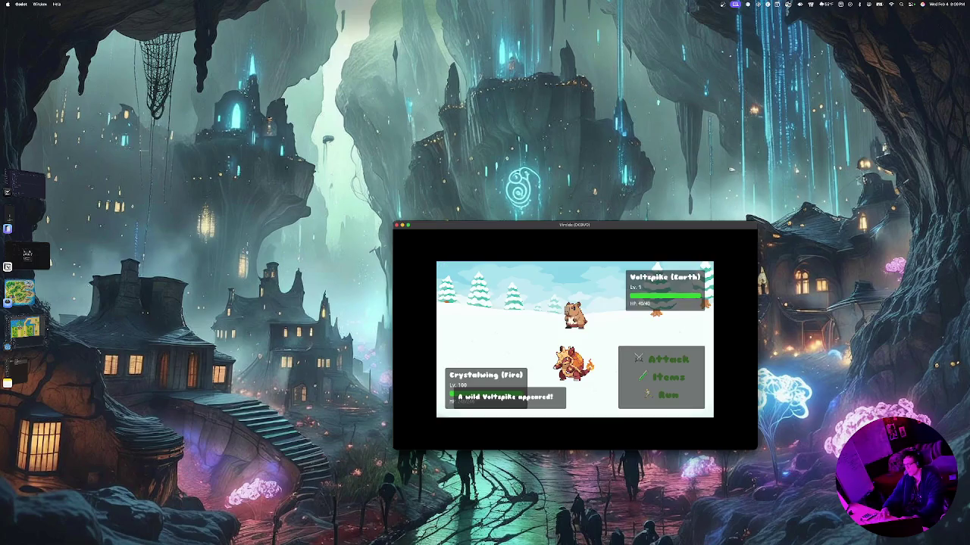
key("Return")
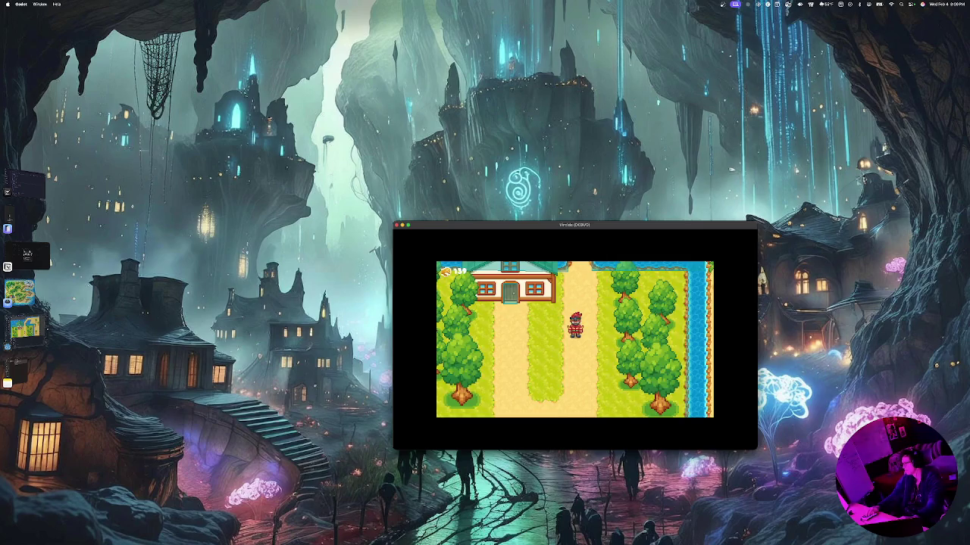
key("Up")
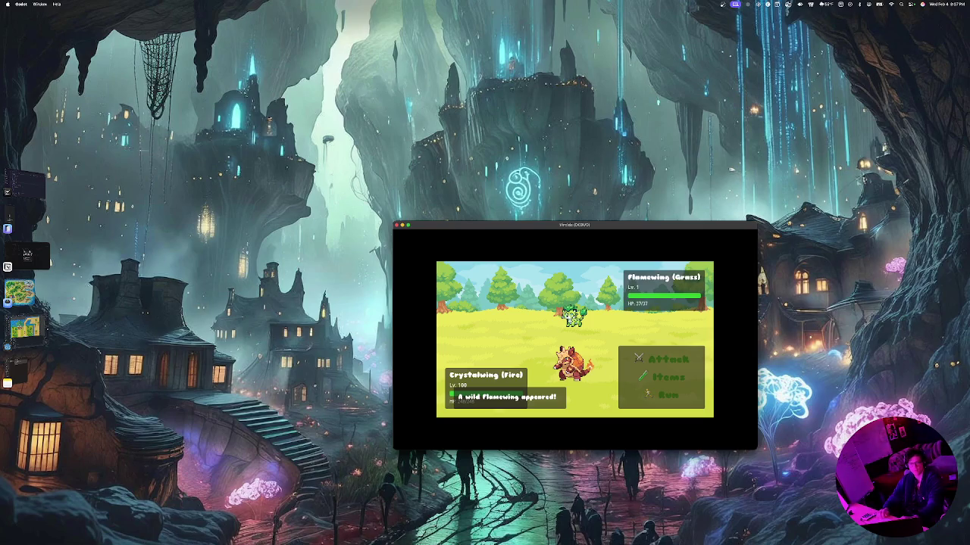
mouse_move(523, 530)
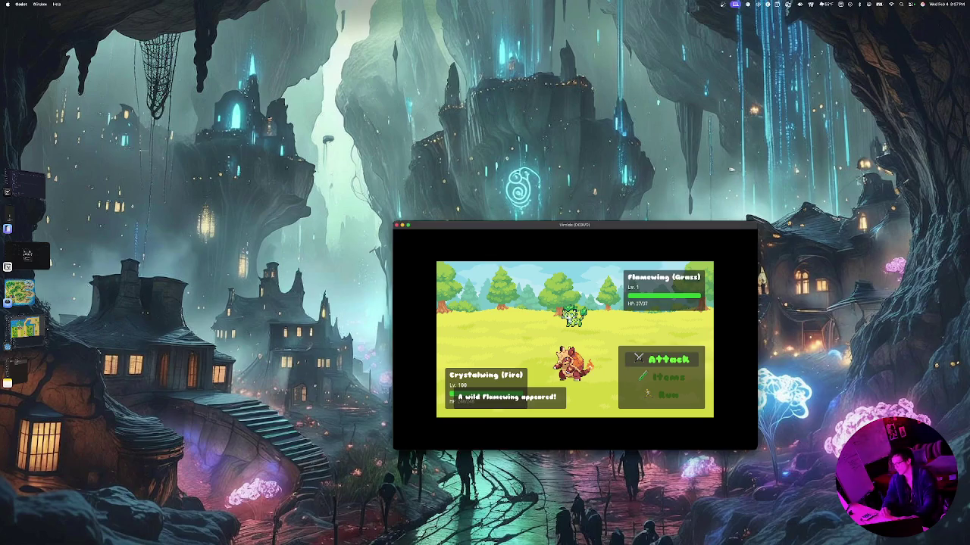
key("Return")
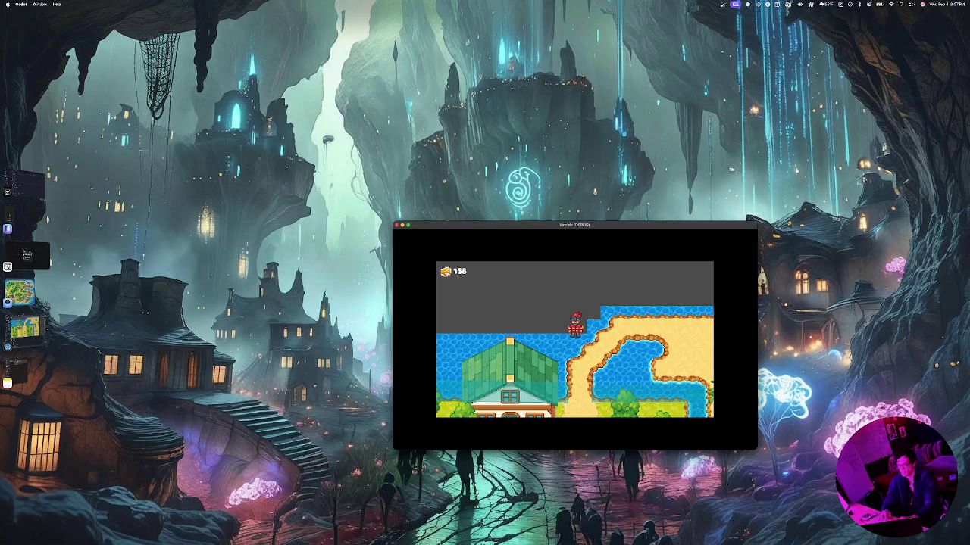
Back in the editor, inspect a house CollisionShape2D and its StaticBody2D, then save the scene
left_click(25, 327)
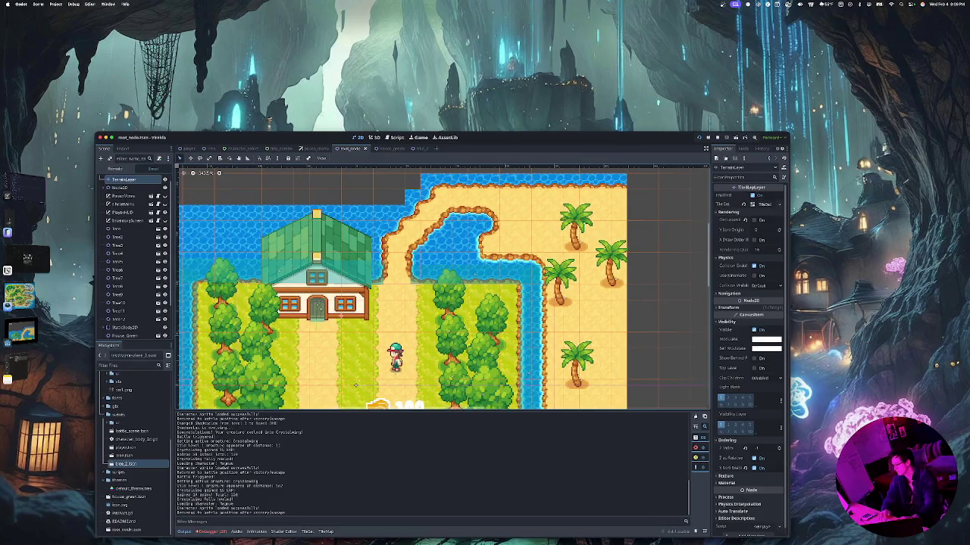
scroll(356, 384, "up", 2)
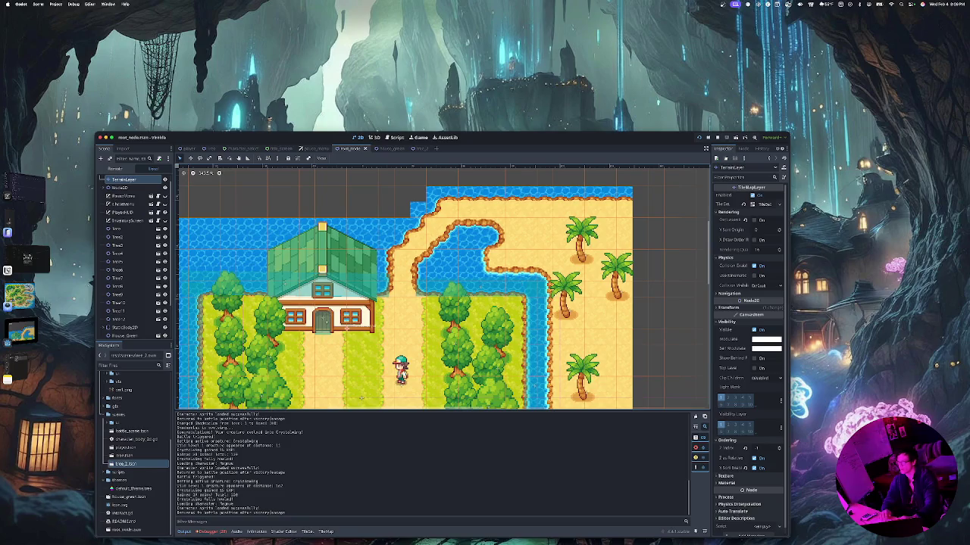
scroll(356, 384, "up", 3)
scroll(356, 385, "left", 5)
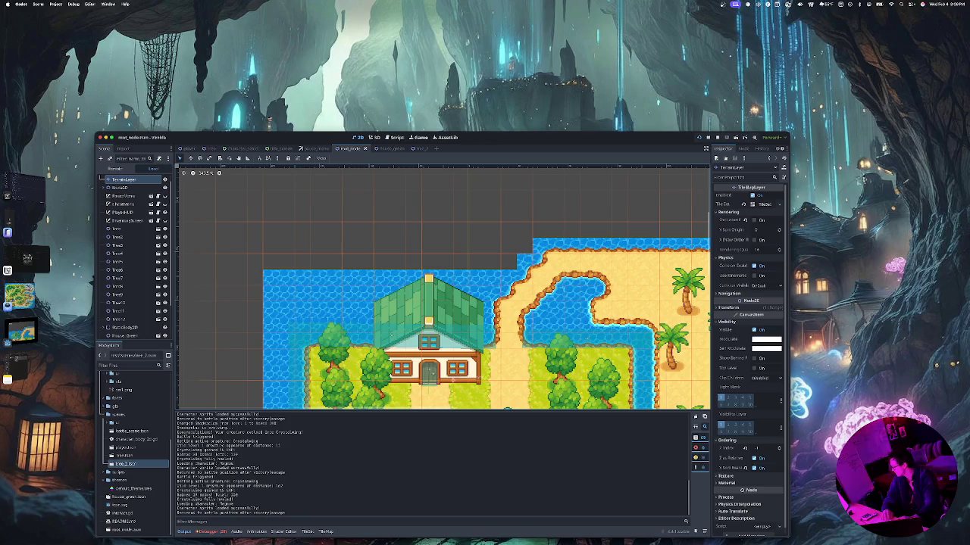
scroll(443, 291, "down", 1)
left_click(392, 327)
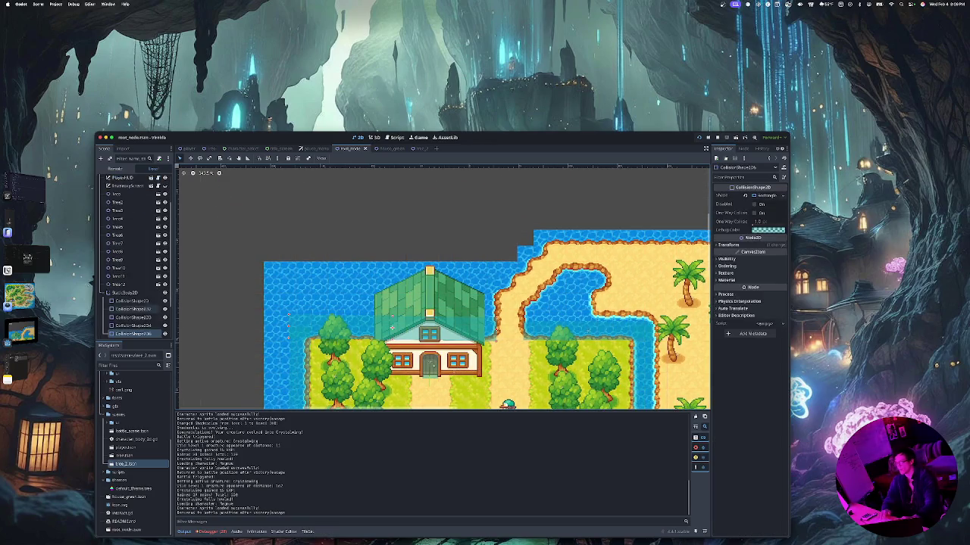
left_click(125, 292)
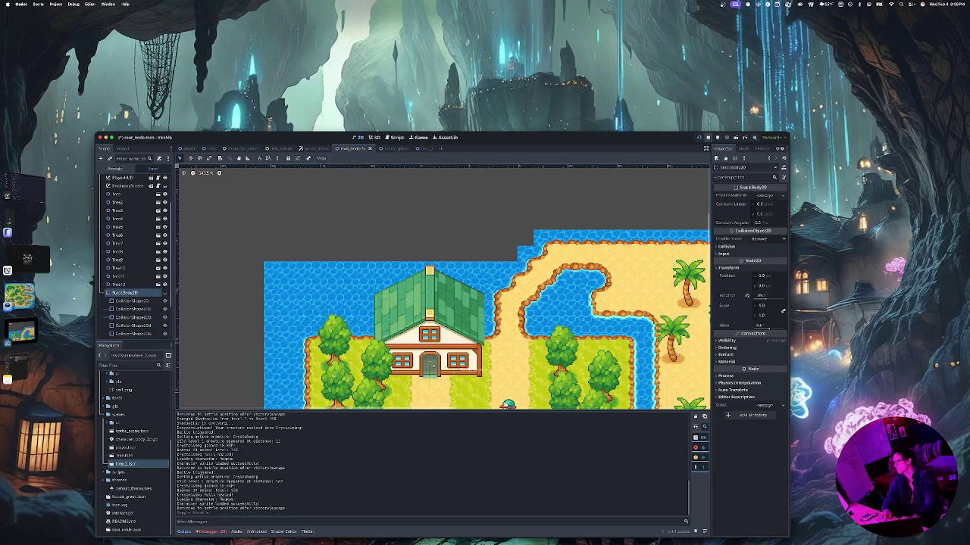
key("ctrl+s")
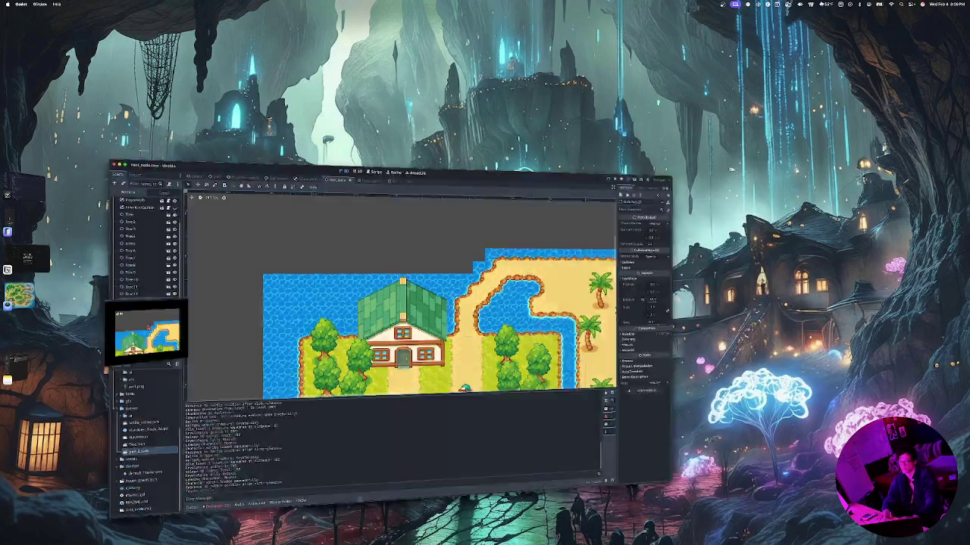
Walk the player around to the house's front door, step away and back, then stop the game
key("Down")
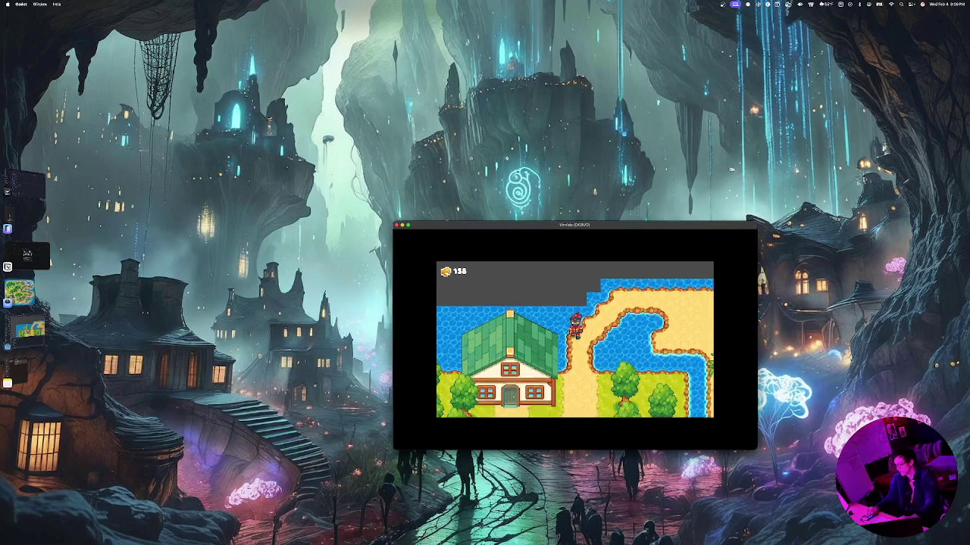
key("Left")
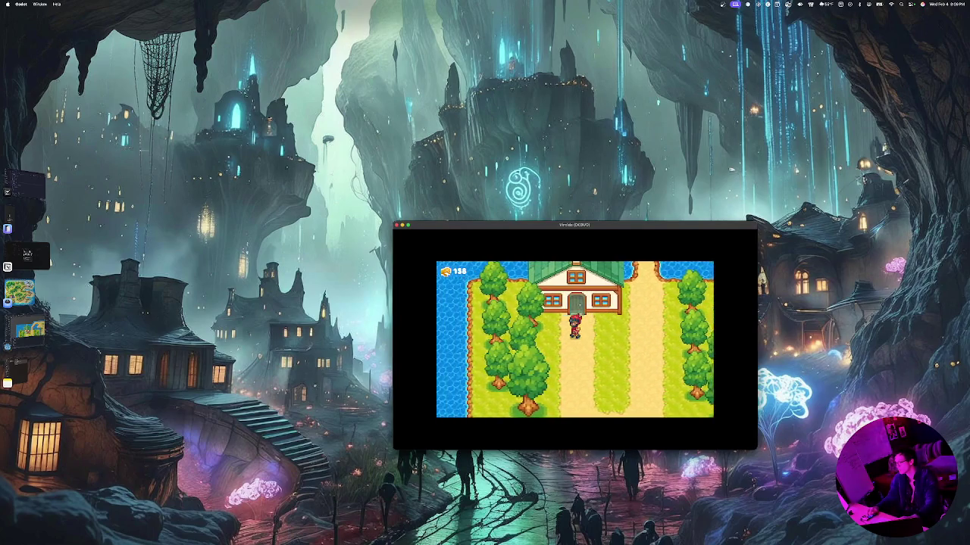
key("Right")
key("Up")
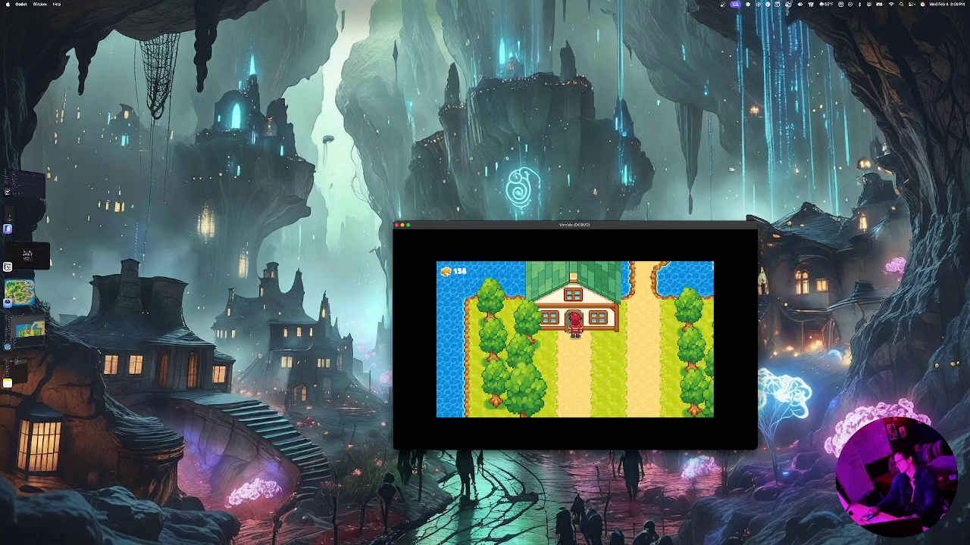
key("Down")
key("Up")
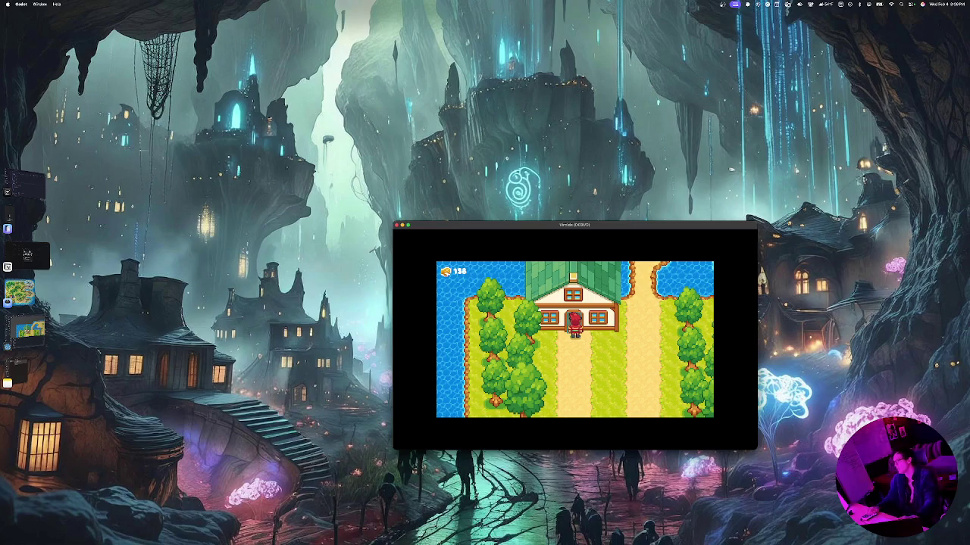
key("Down")
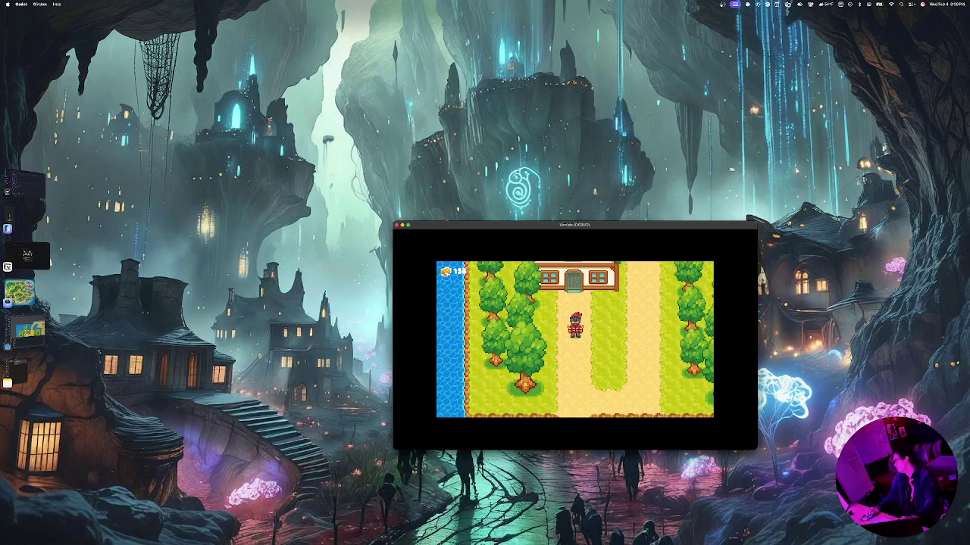
key("Up")
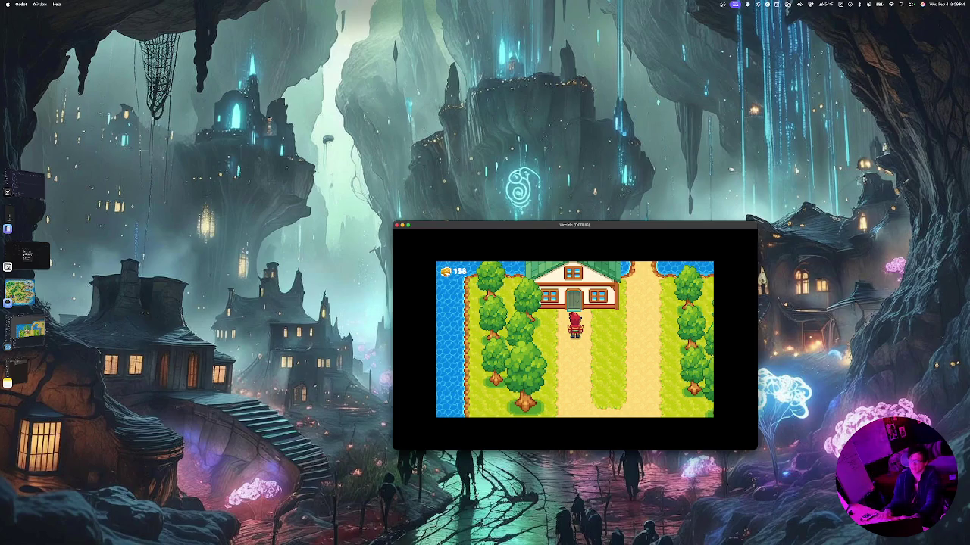
key("super+q")
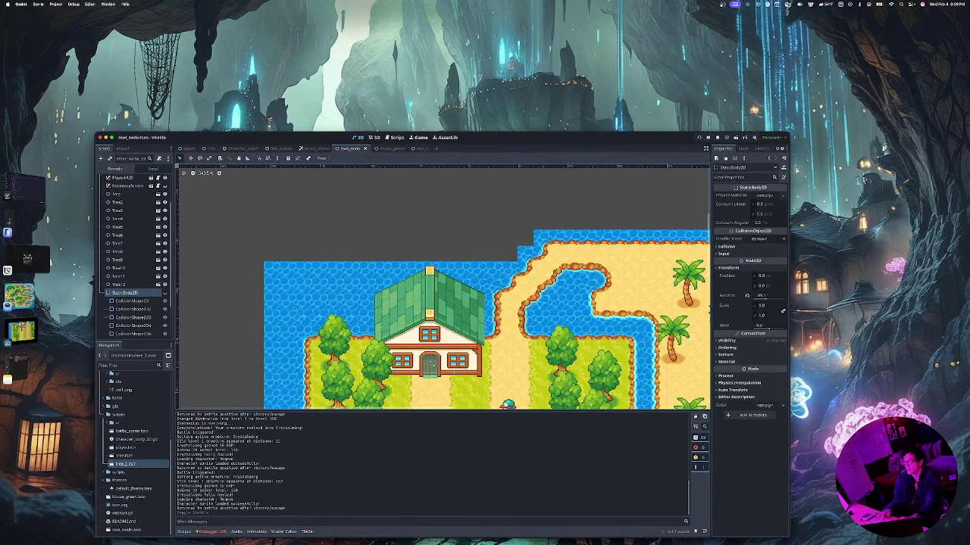
Select the House_Green instance in the Scene dock and open house_green.tscn in its own tab
left_click(131, 333)
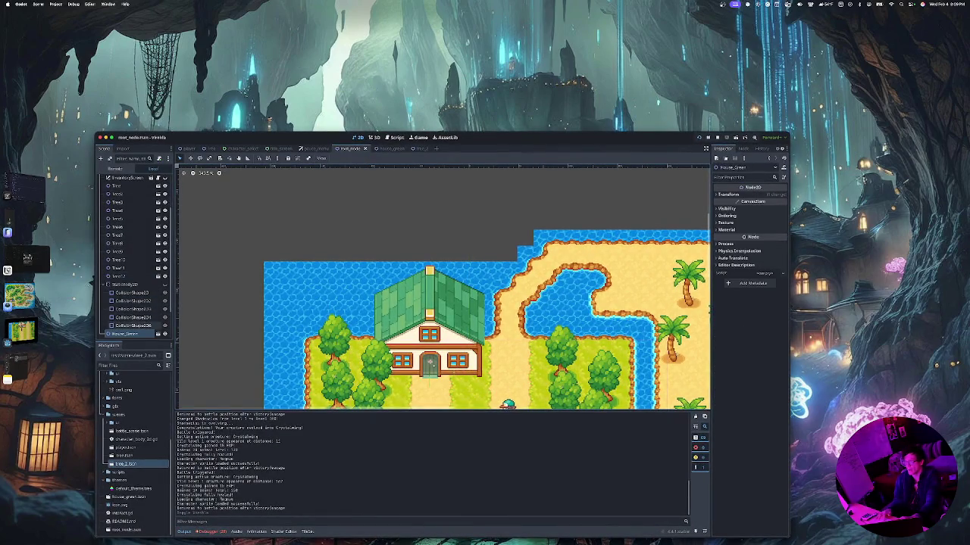
scroll(130, 333, "down", 2)
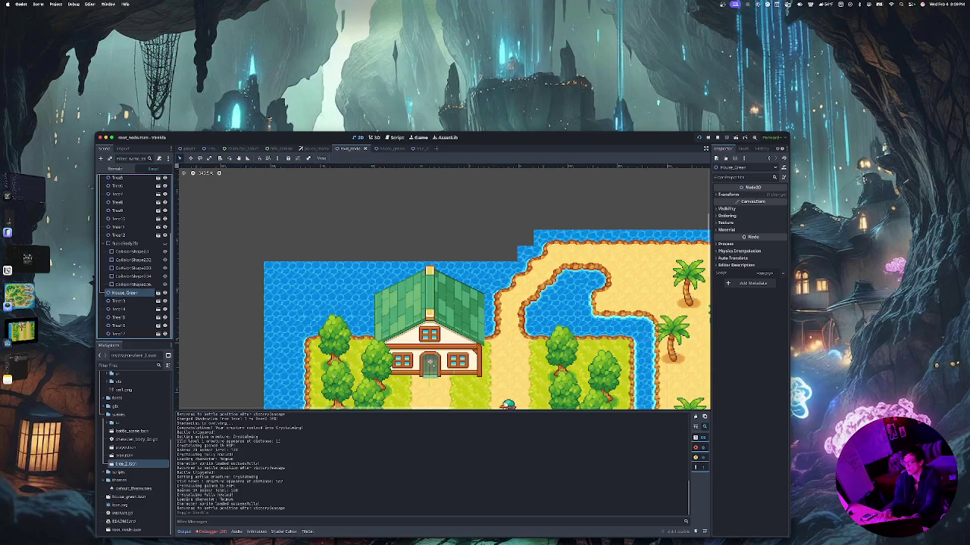
double_click(125, 293)
left_click(119, 301)
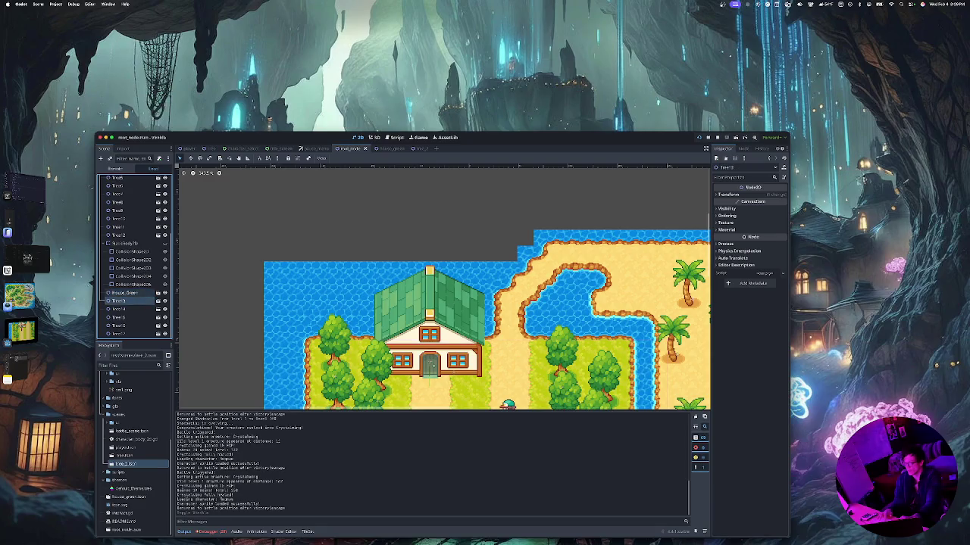
left_click(122, 293)
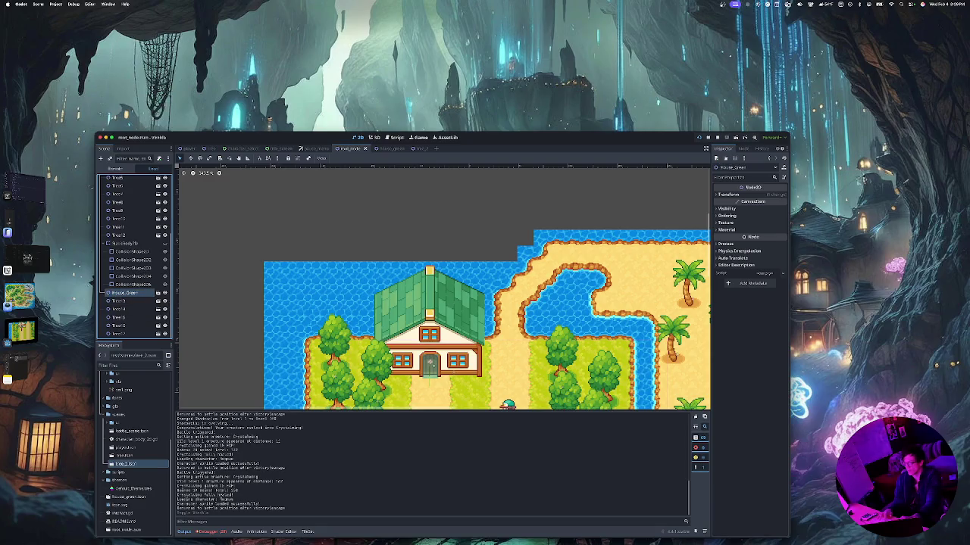
left_click(158, 292)
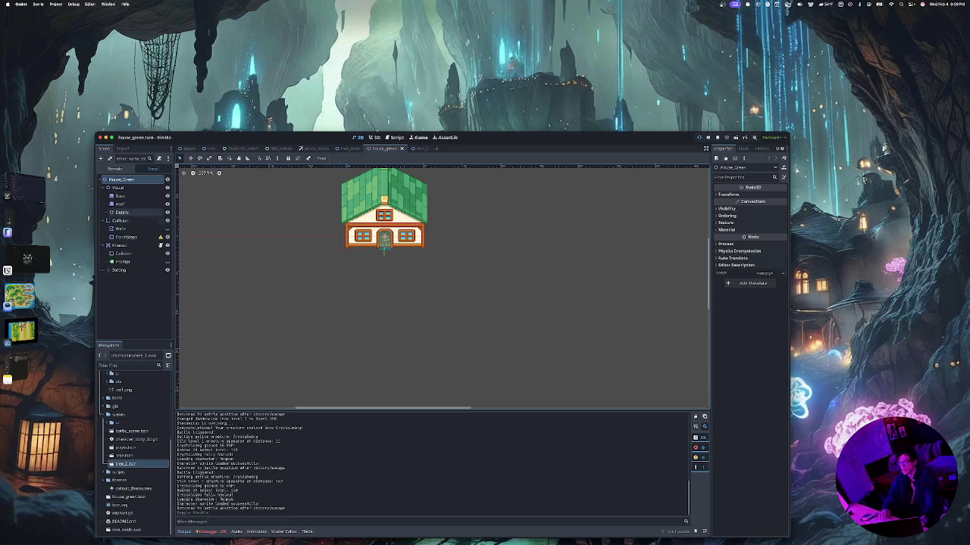
Rename the Entrance Area2D to Interact, read its interact.gd prompt script, and return to 2D view
left_click(119, 229)
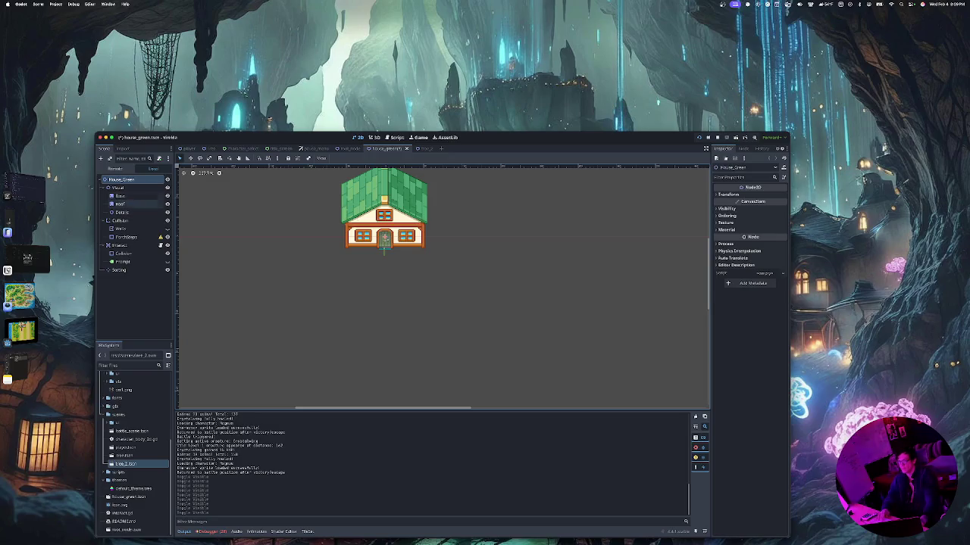
left_click(123, 253)
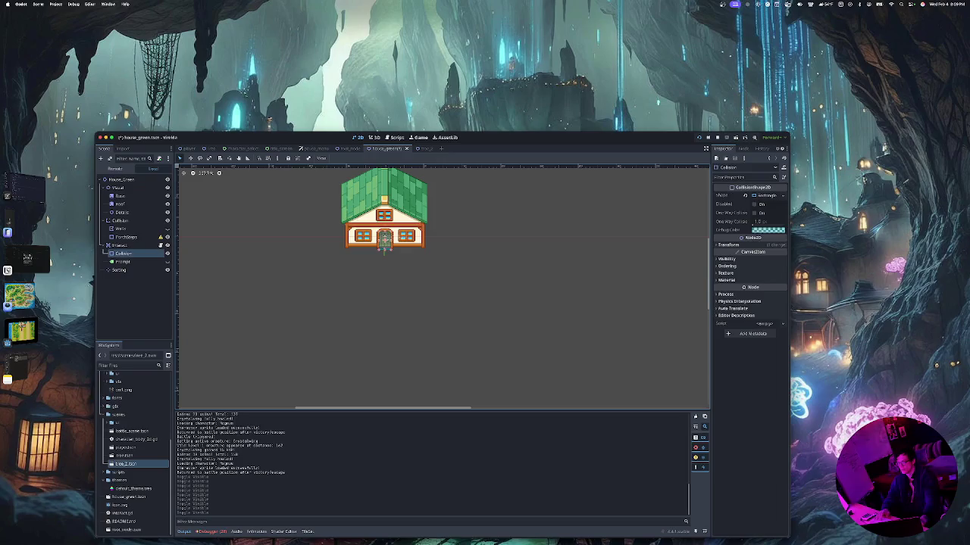
left_click(118, 246)
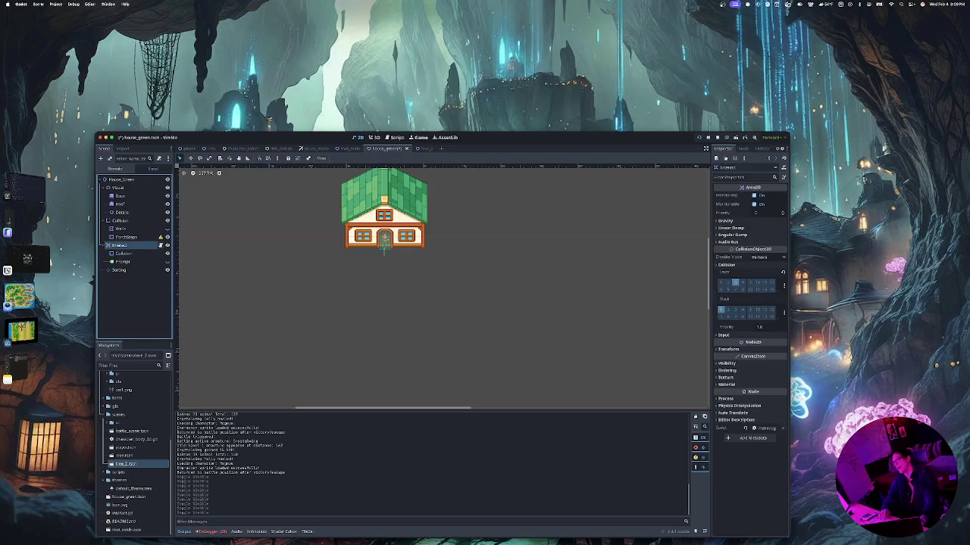
left_click(161, 245)
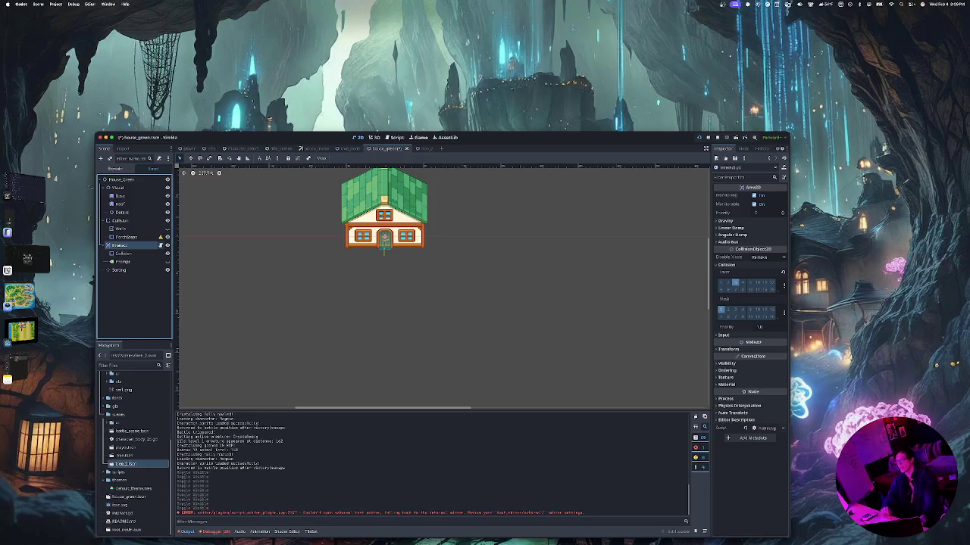
key("F2")
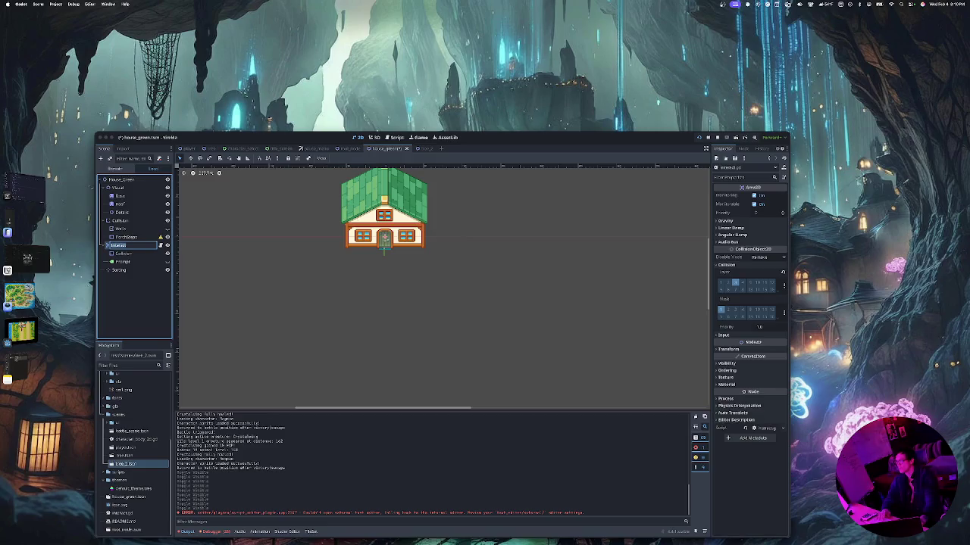
left_click(396, 137)
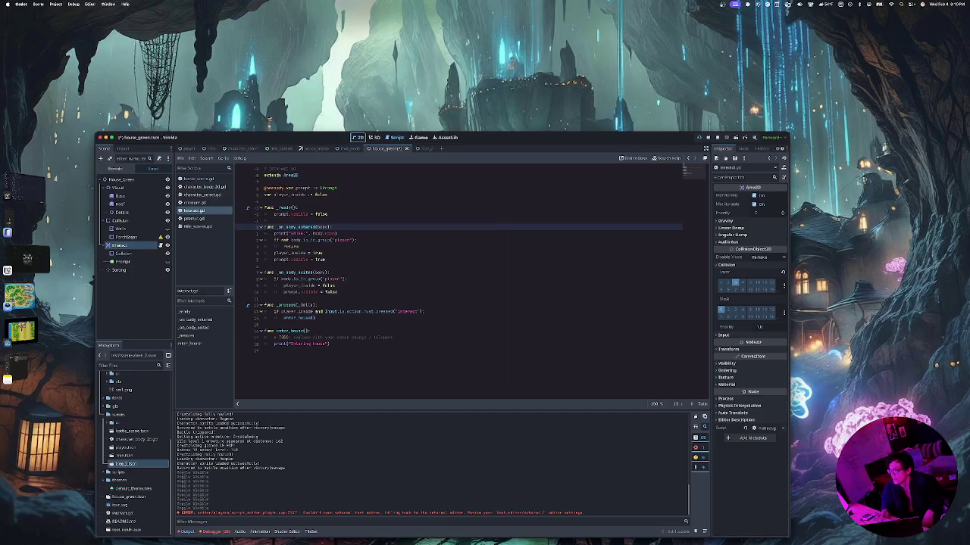
left_click(357, 137)
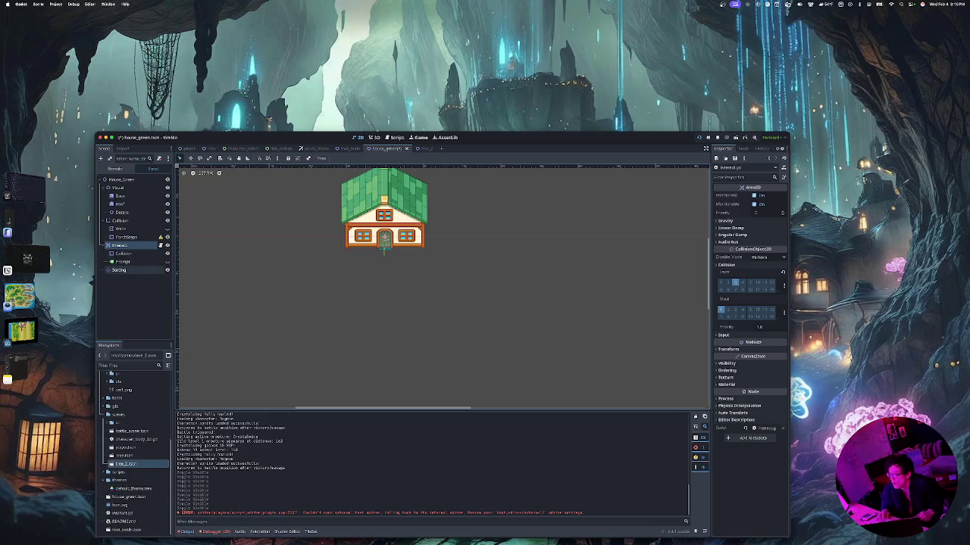
Show then hide the Prompt label's 'Press E' text and switch back to the main map scene
left_click(122, 261)
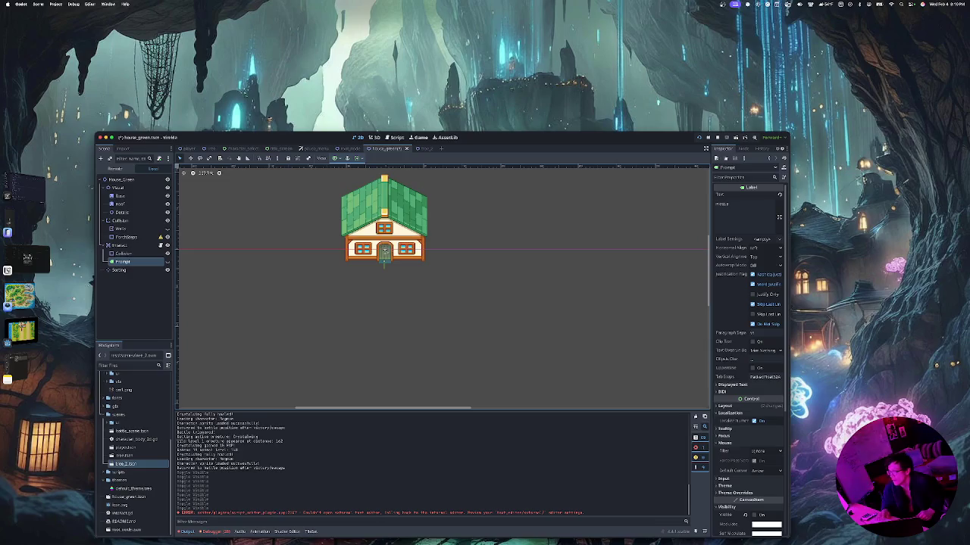
left_click(167, 261)
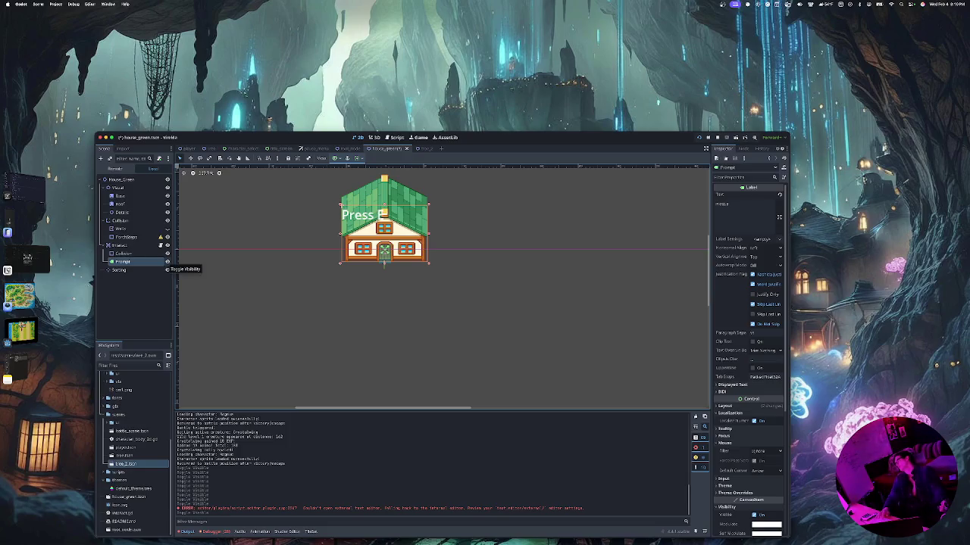
left_click(168, 261)
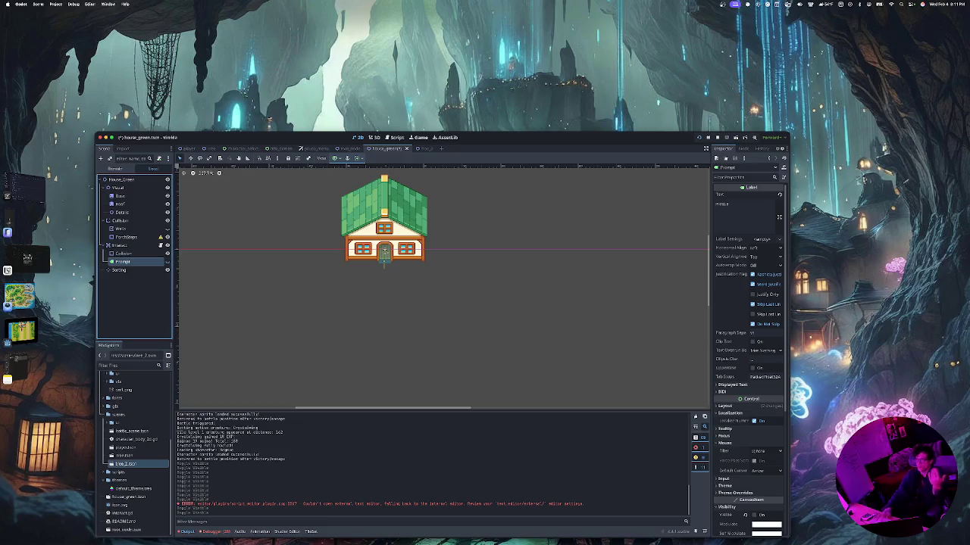
left_click(349, 149)
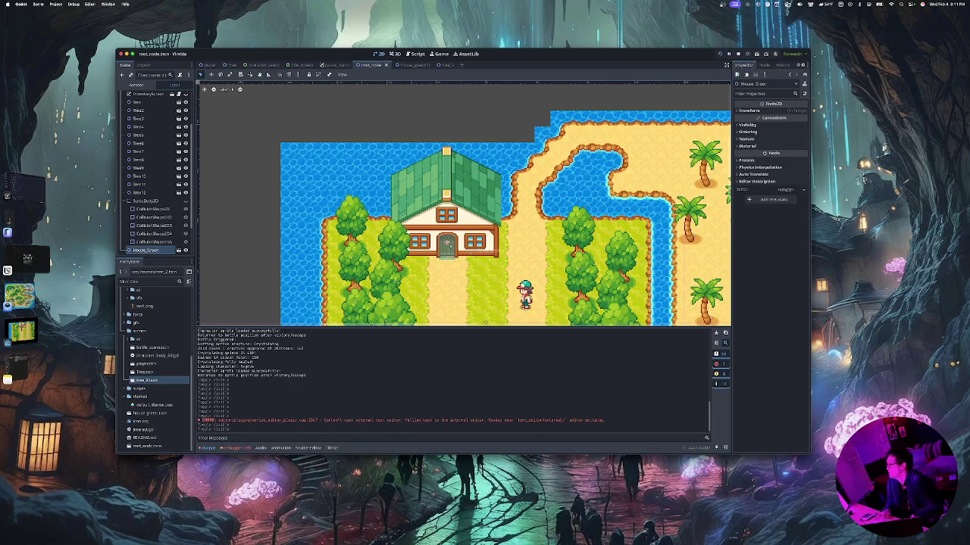
Run the game, glance at the character sprite photos, then return to Godot and open Finder
left_click(729, 54)
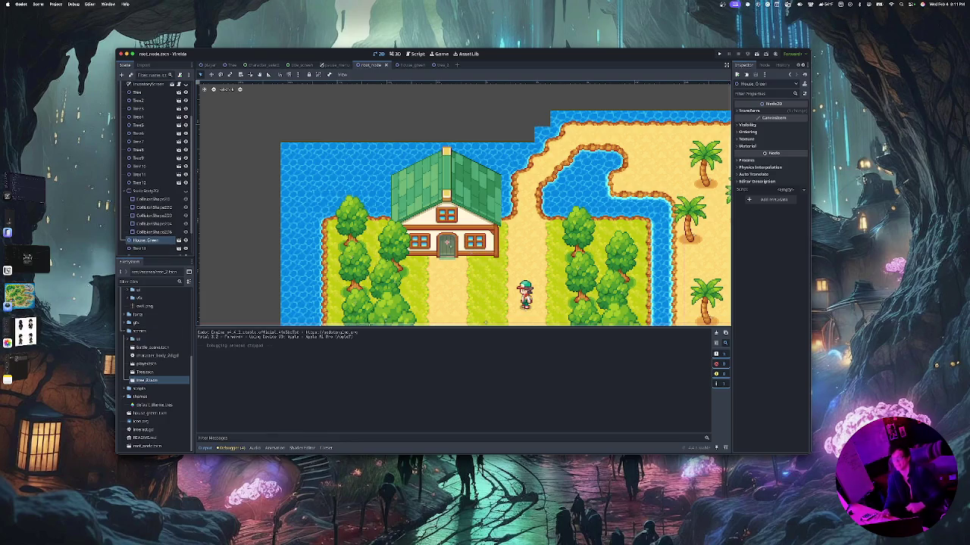
left_click(25, 332)
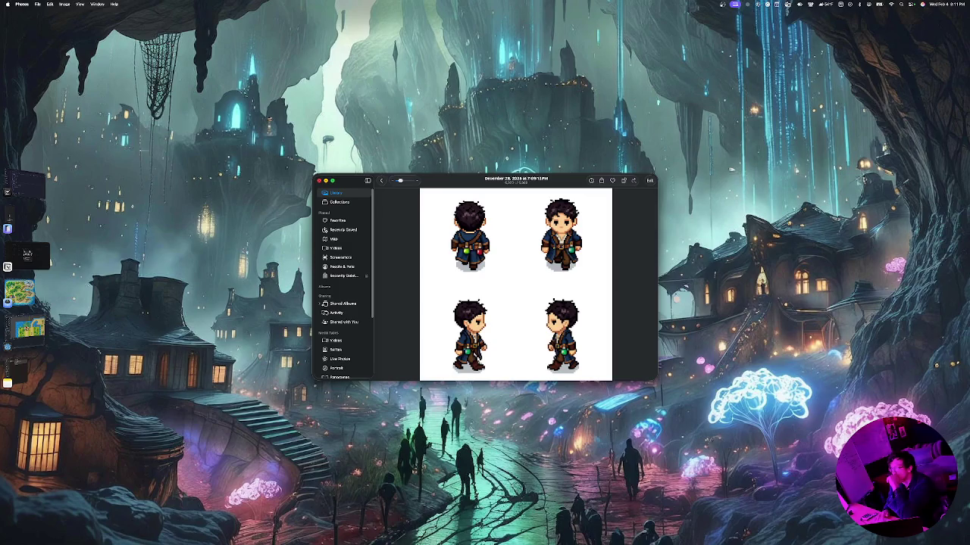
left_click(20, 293)
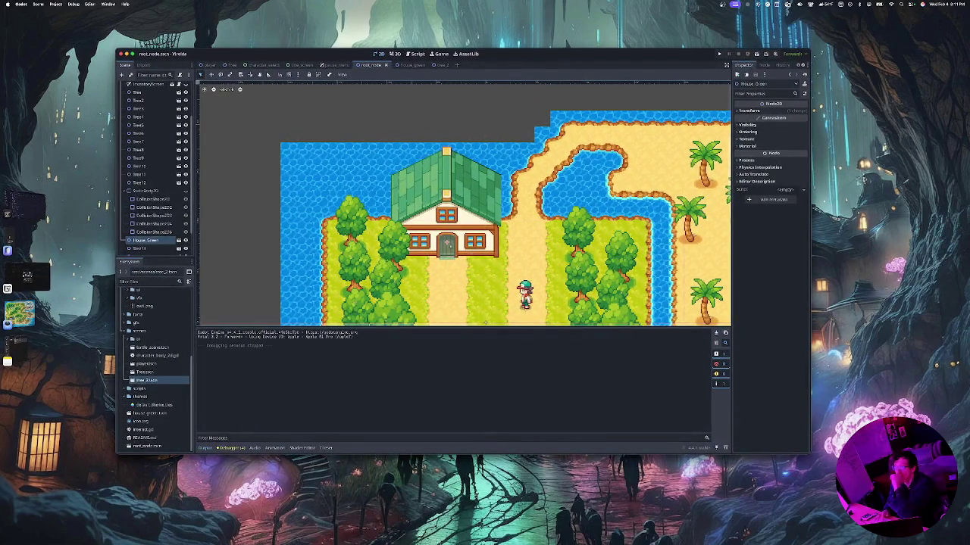
left_click(214, 530)
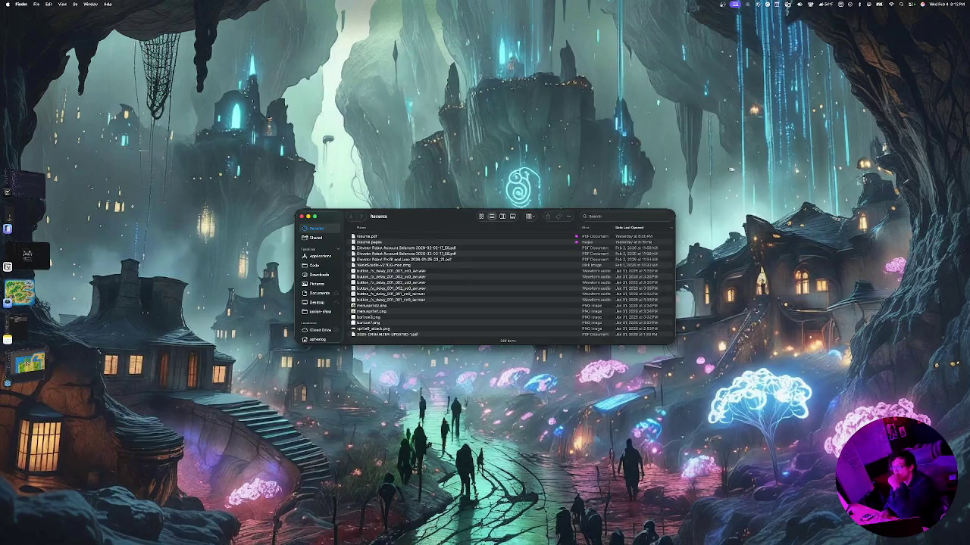
Open the ChatGPT island map image from Shared > Projects > BoundSouls in Preview
left_click(315, 237)
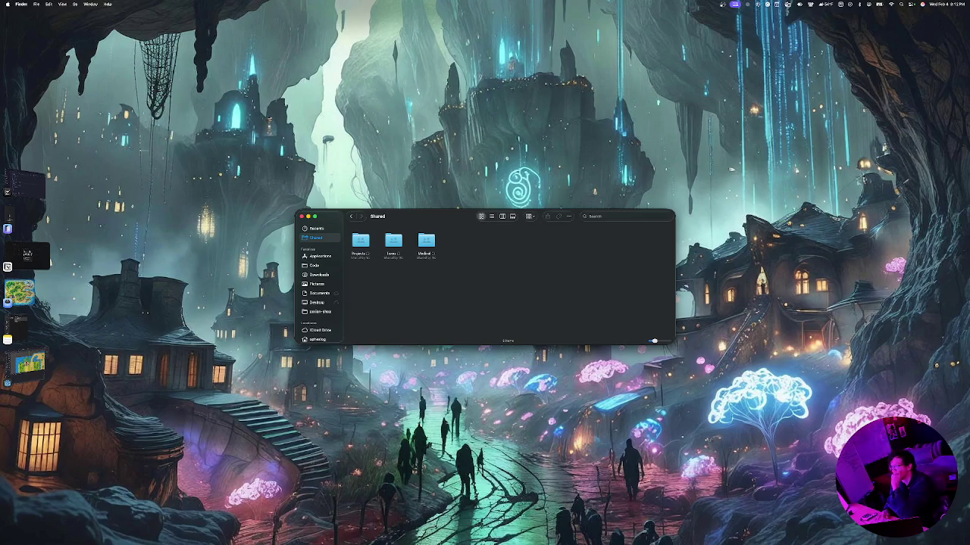
double_click(361, 242)
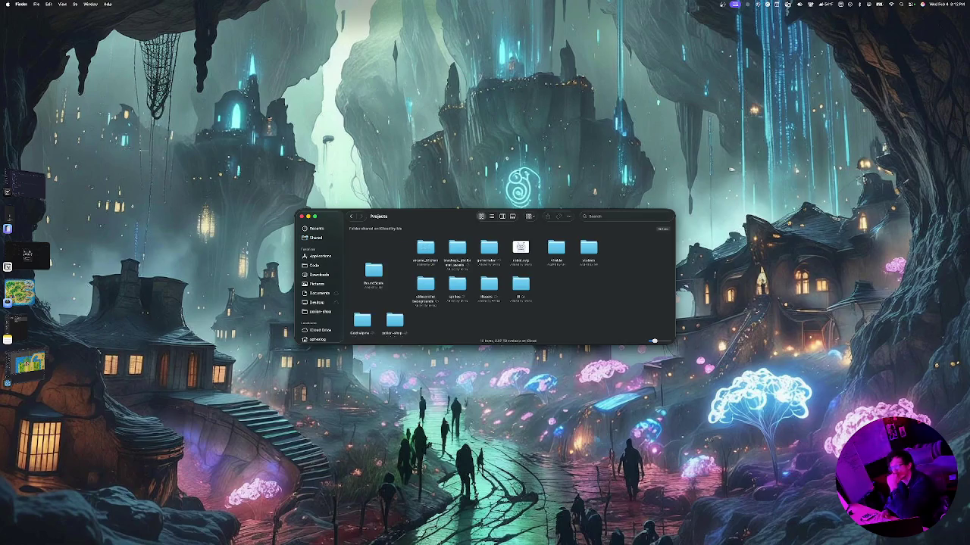
scroll(513, 282, "down", 1)
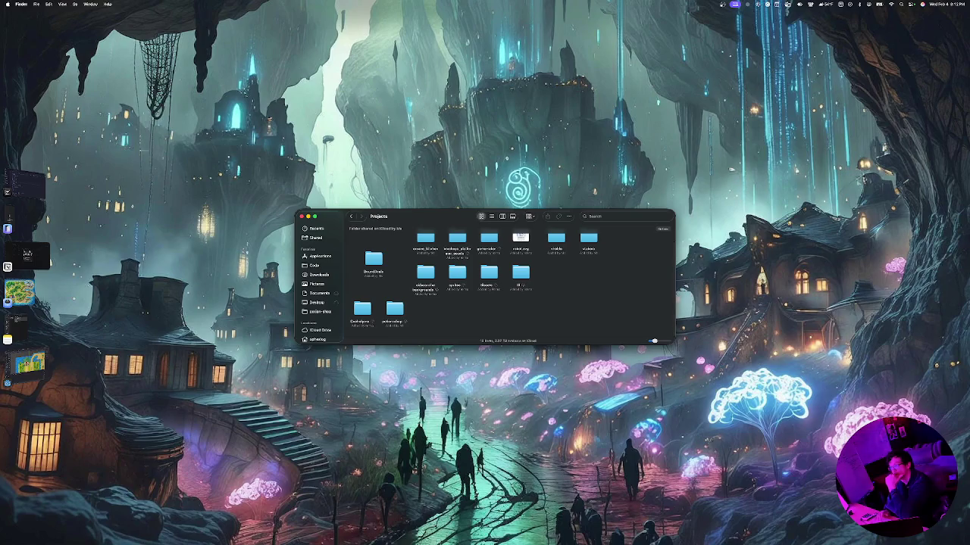
double_click(373, 259)
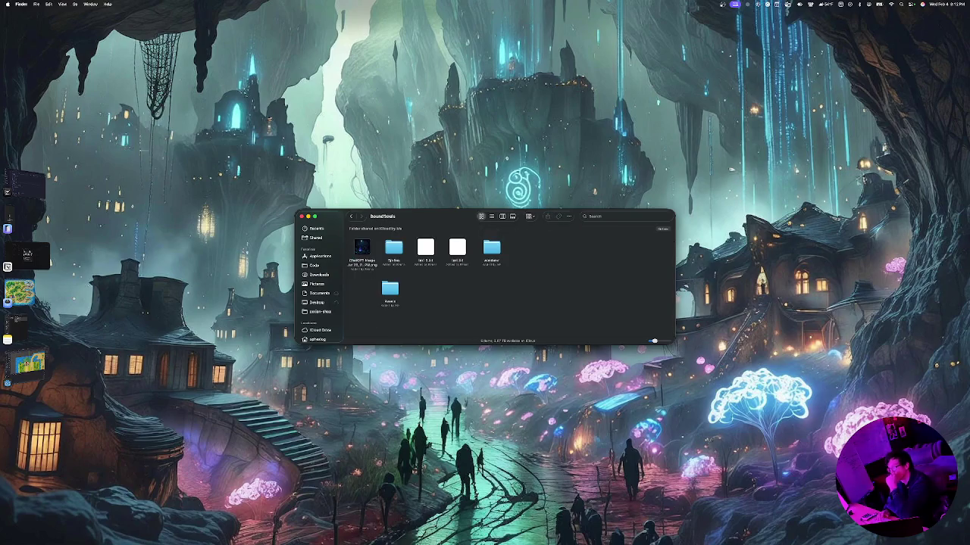
double_click(362, 250)
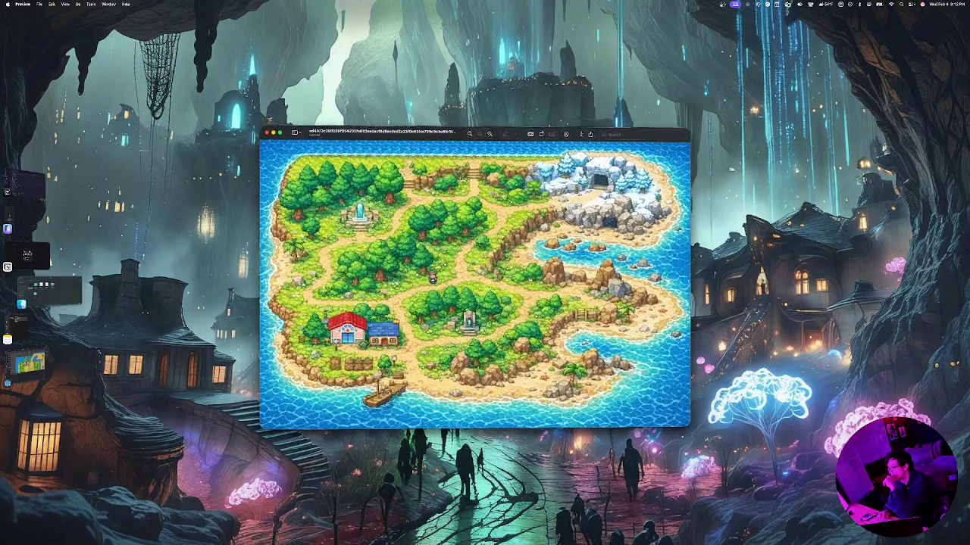
Switch between the island map and the dark campfire-and-tent image, leaving the tent image in front
left_click(27, 254)
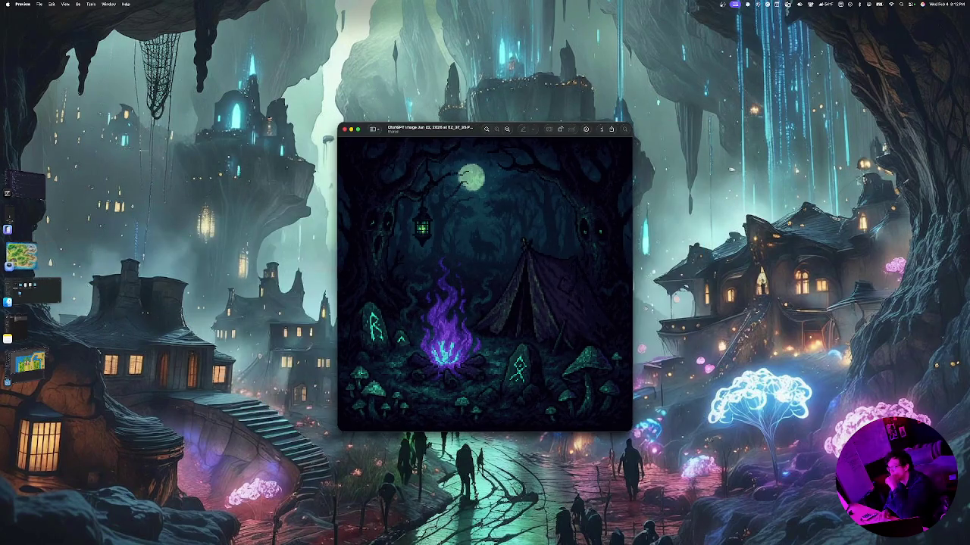
left_click(27, 286)
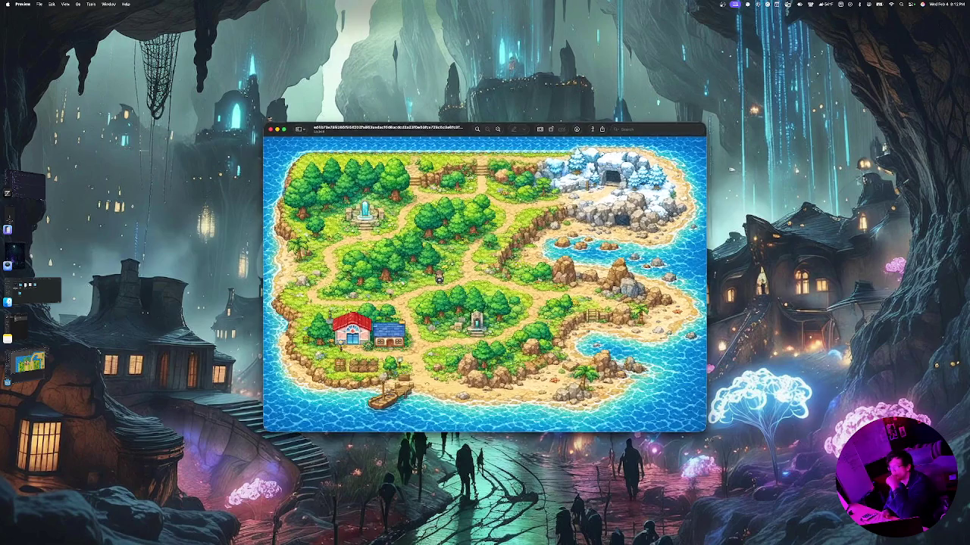
left_click(26, 254)
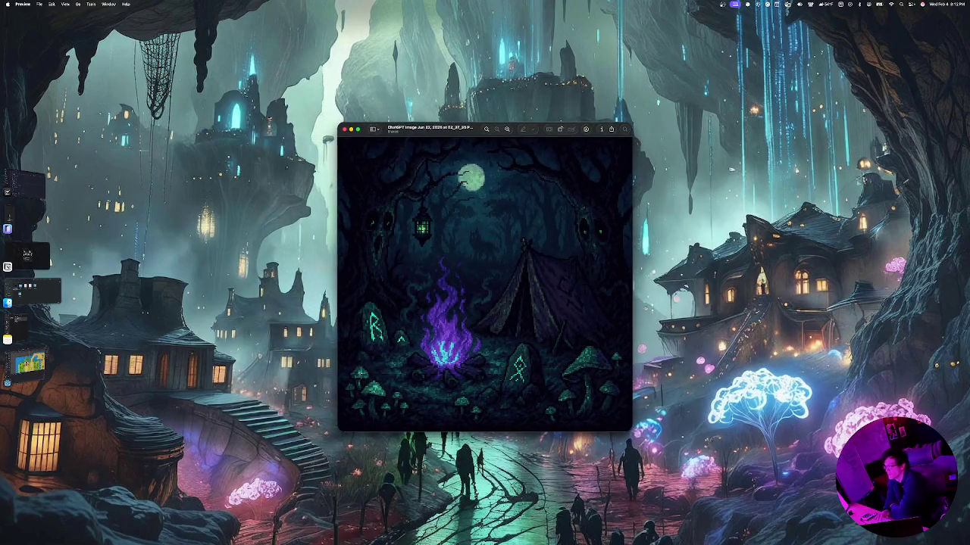
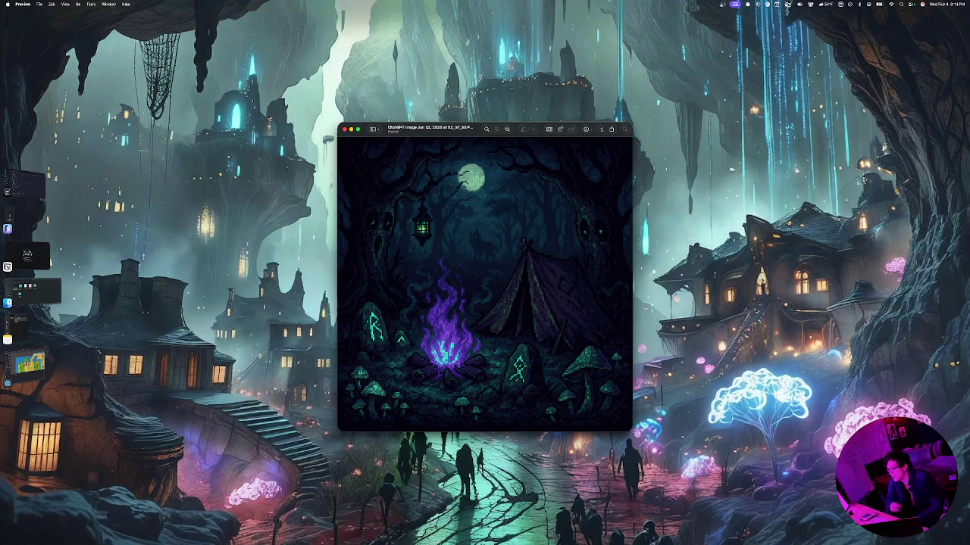
Mark a rectangle around the hanging lantern, clear the selection, and close the campfire image
left_click_drag(409, 203, 455, 271)
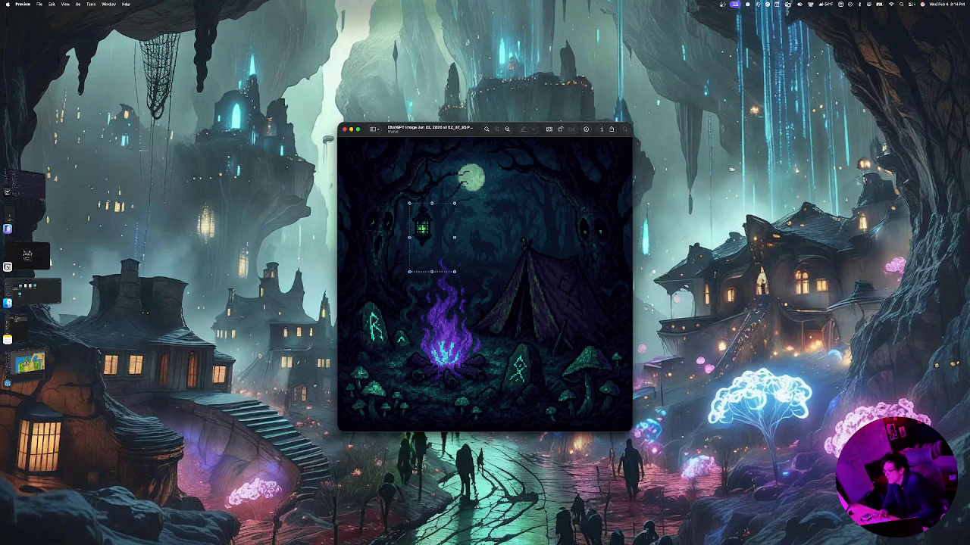
key("super+shift+a")
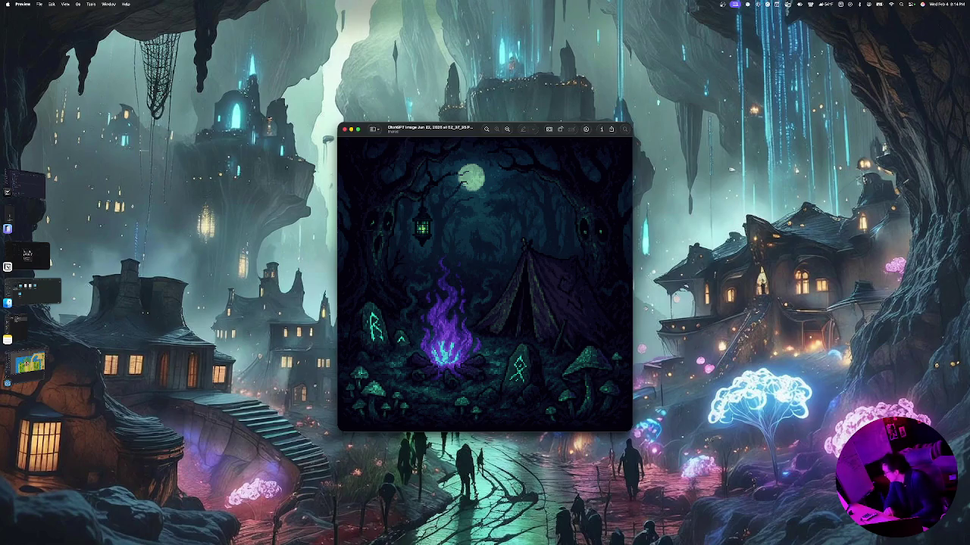
key("super+w")
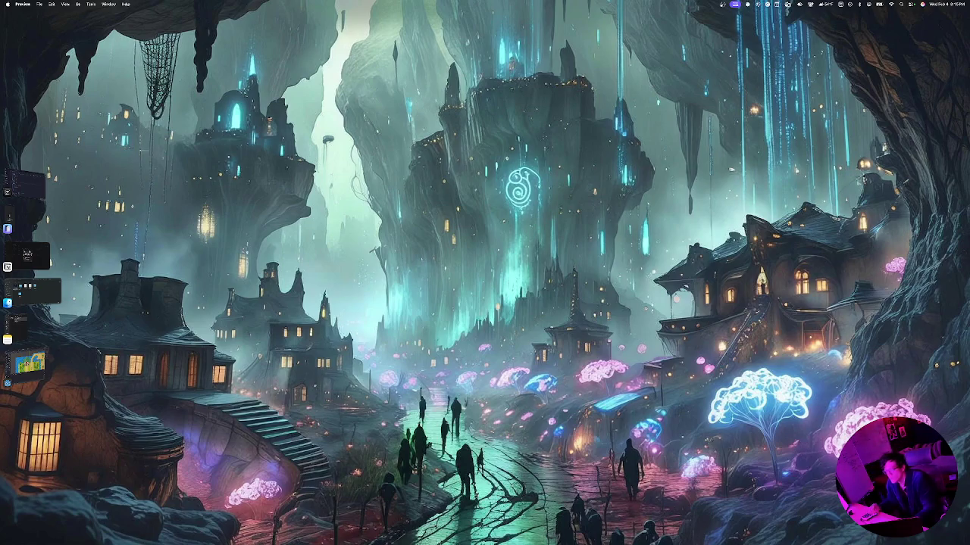
In the BoundSouls window, open Sprites, view and close Alfred Sprite.png, then switch to column view
left_click(8, 303)
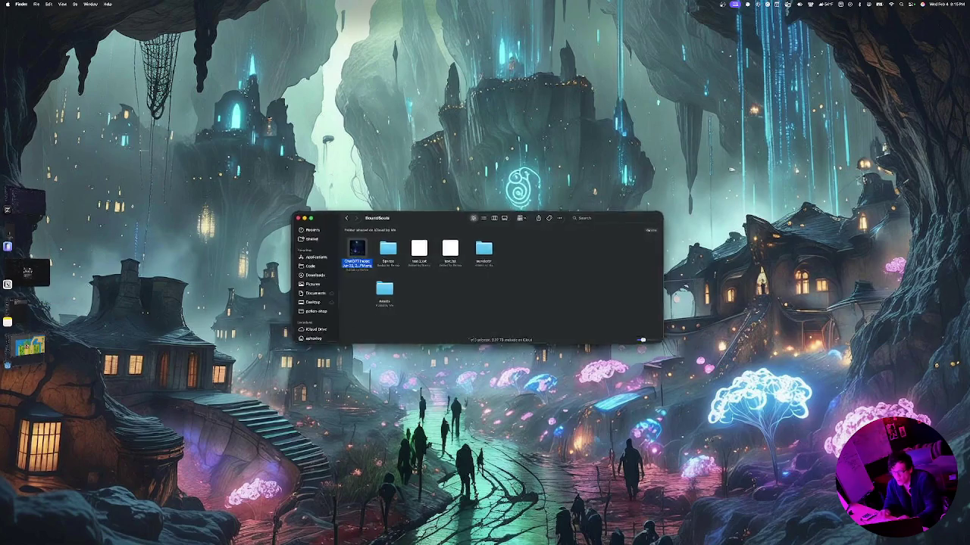
double_click(394, 247)
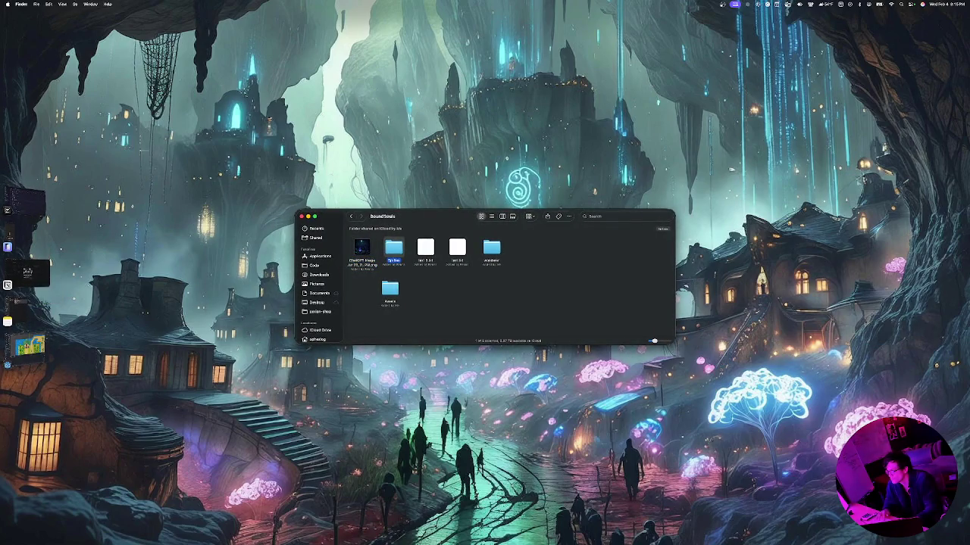
double_click(362, 247)
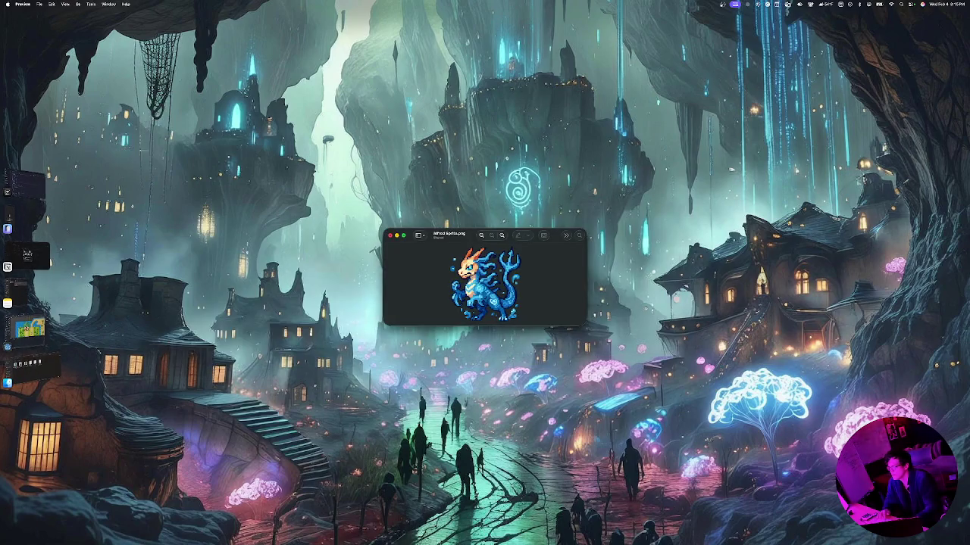
key("super+w")
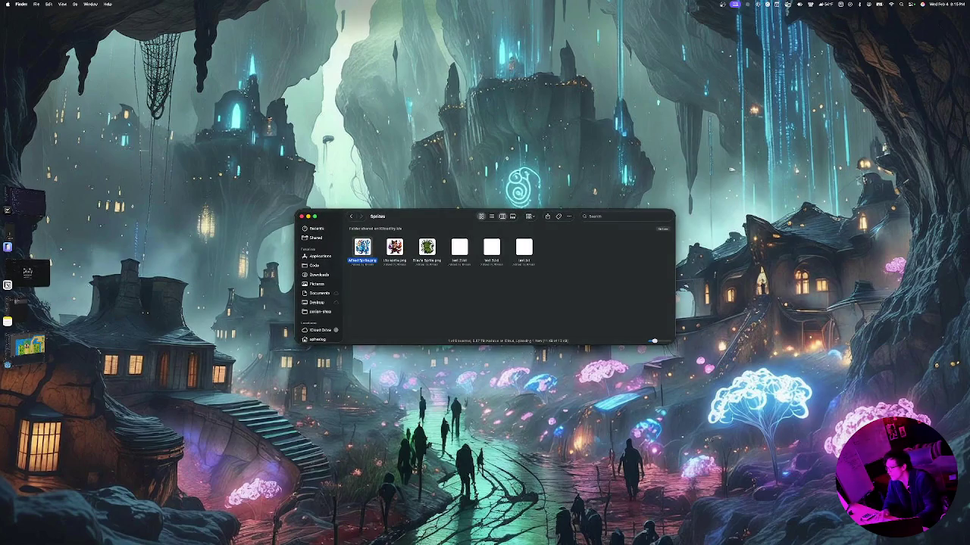
left_click(502, 216)
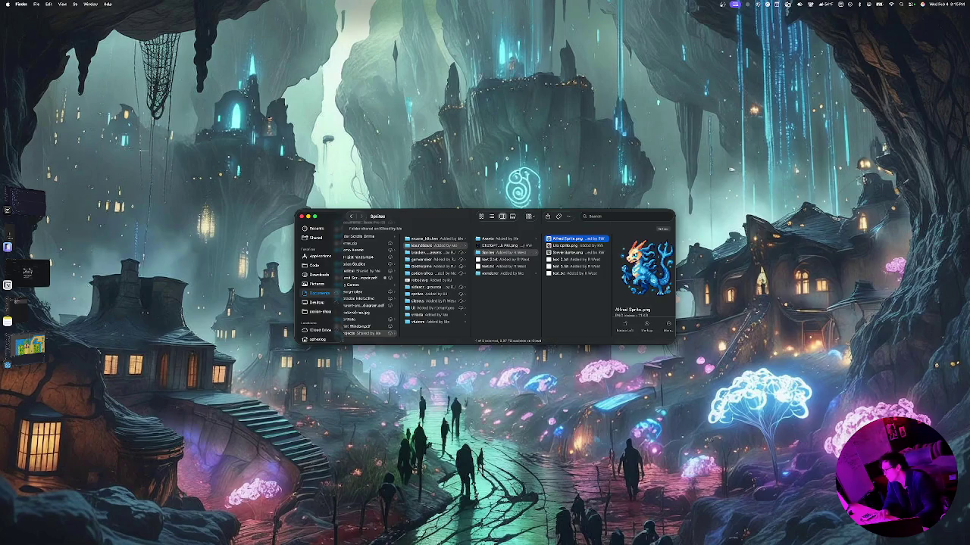
Enlarge the Finder window, preview the Lilo, Alfred and Stevie sprites, then go back up to Assets
mouse_move(674, 345)
left_mouse_down()
mouse_move(768, 444)
mouse_move(887, 509)
left_mouse_up()
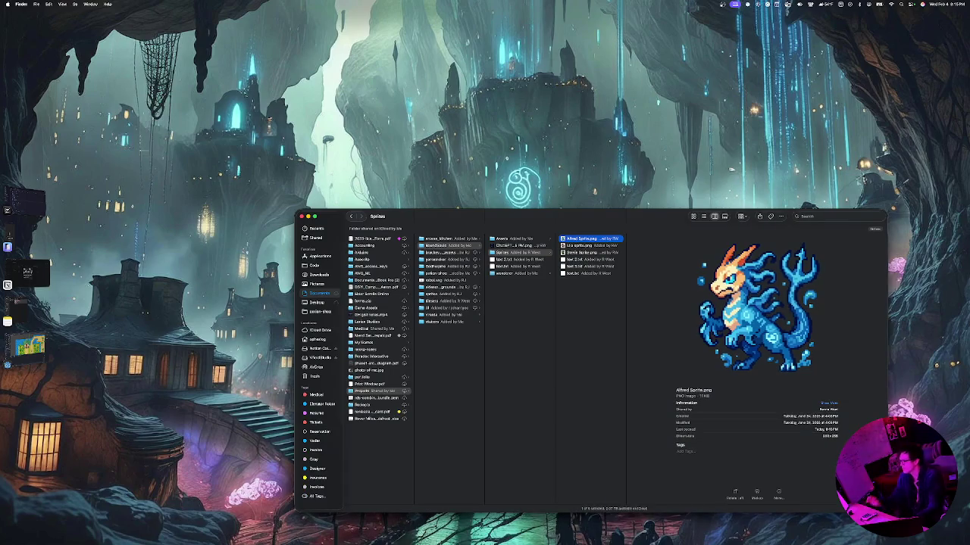
left_click(584, 245)
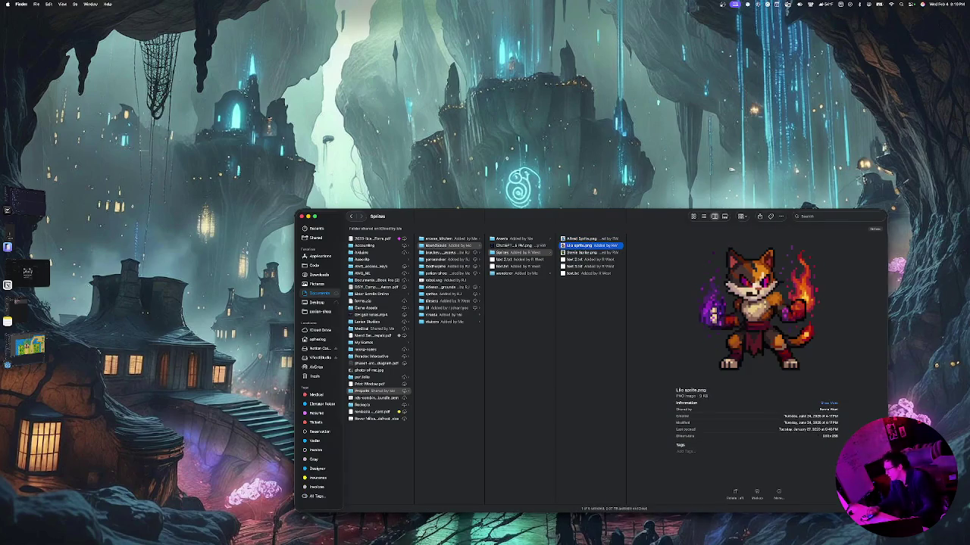
left_click(583, 239)
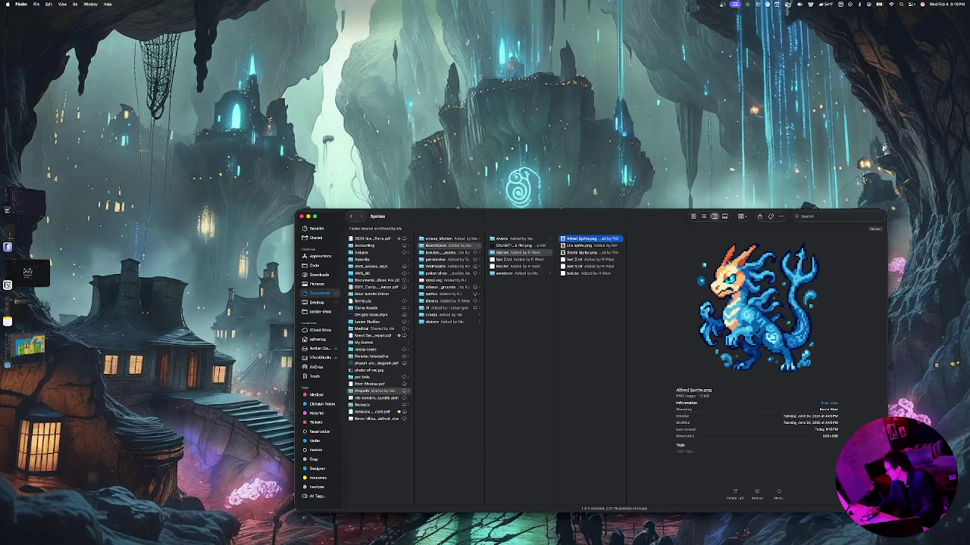
left_click(584, 245)
left_click(583, 252)
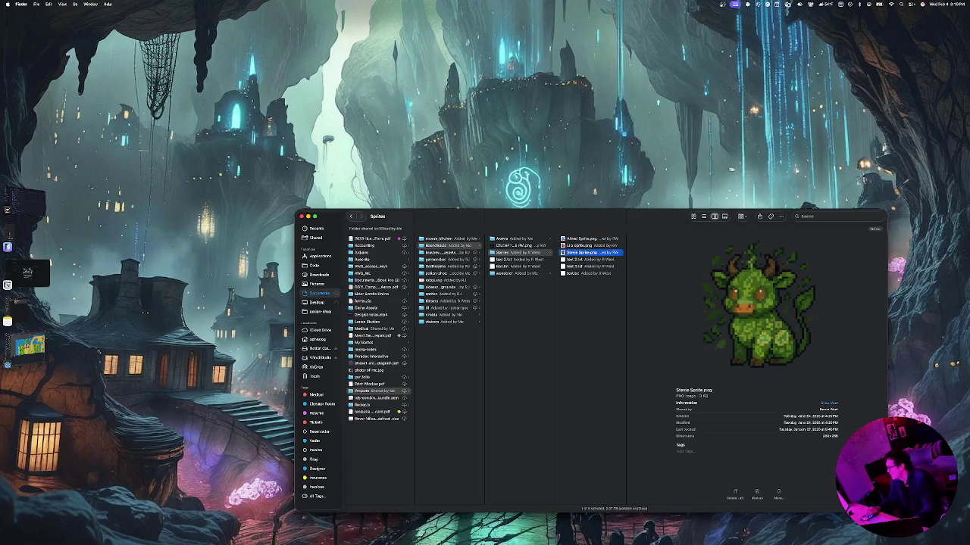
key("Left")
key("Up")
key("Up")
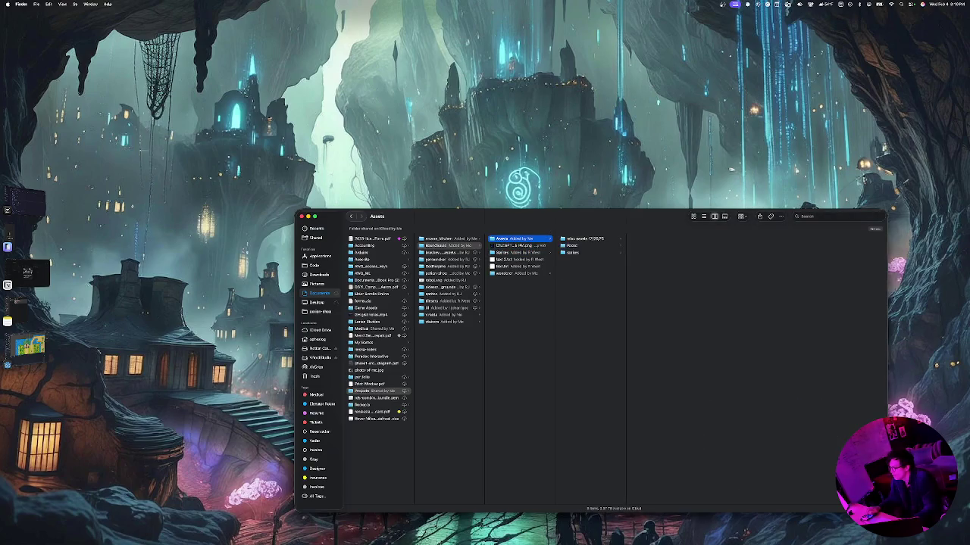
Open the misc assets 12/26/25 folder and preview its stone-tile and wood-tile sheets
key("Right")
key("Right")
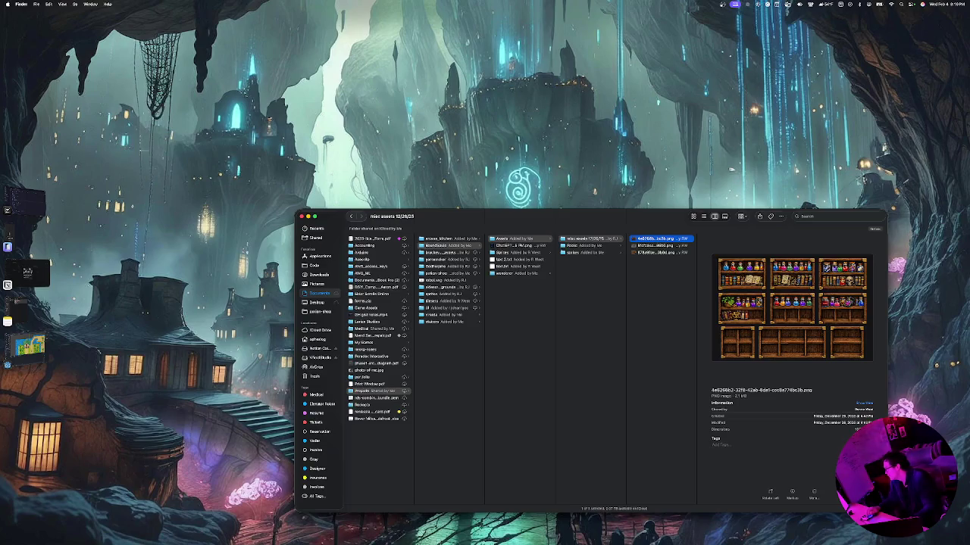
key("Down")
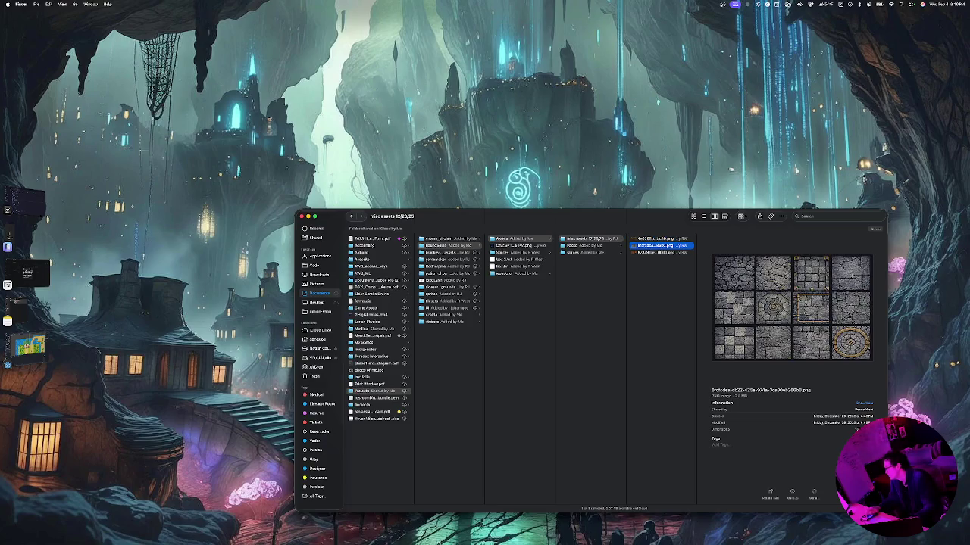
key("Down")
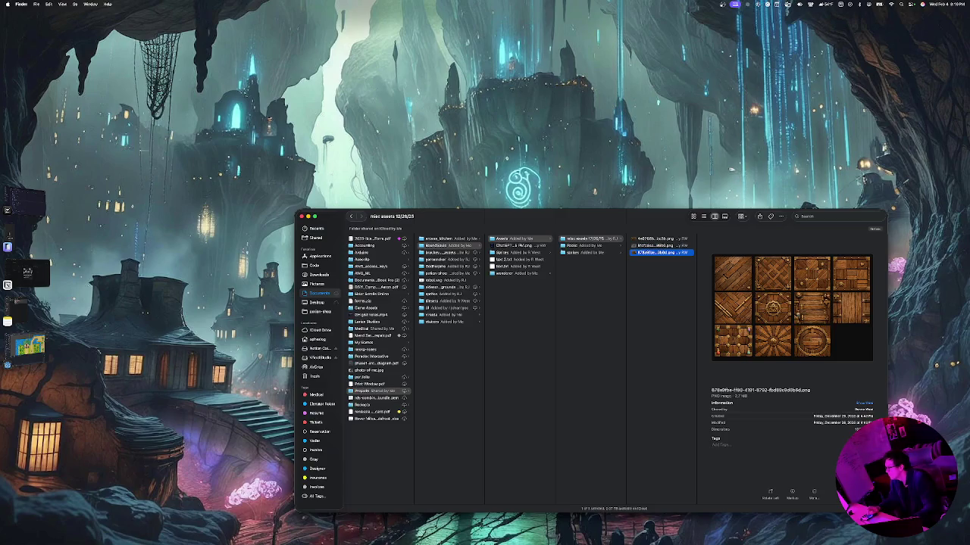
Step through the BlueWizard 2BlueWizardIdle and 2BlueWizardJump animation frames
key("Left")
key("Down")
key("Right")
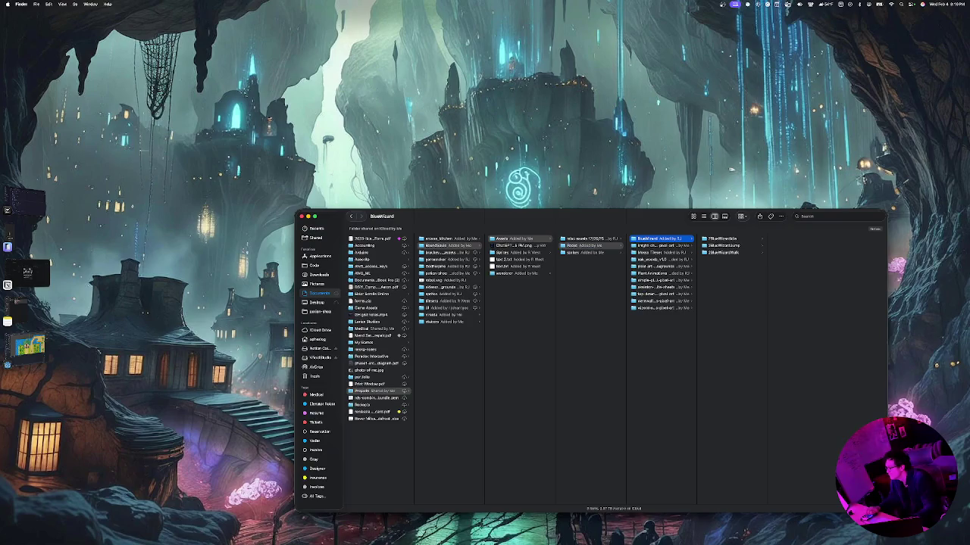
key("Right")
key("Right")
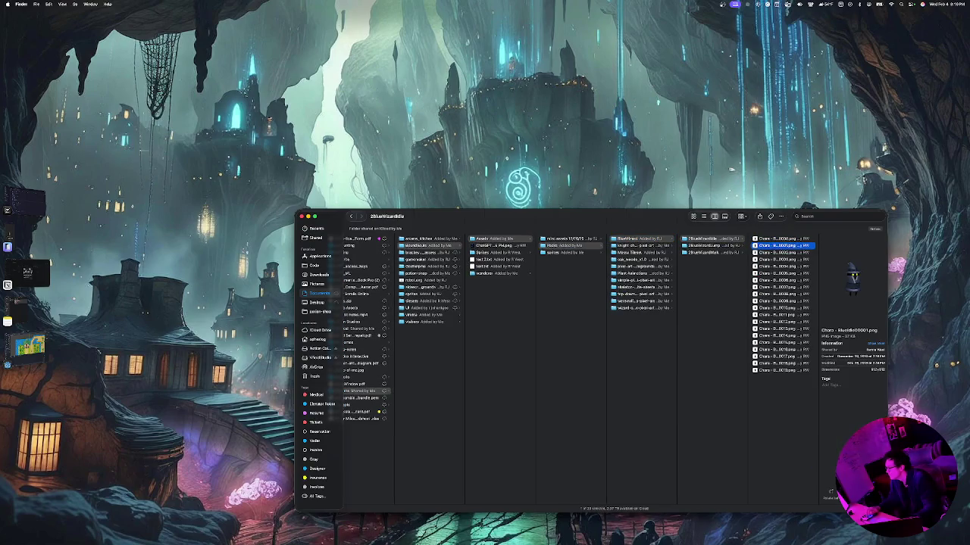
key("Down")
key("Down")
key("Down")
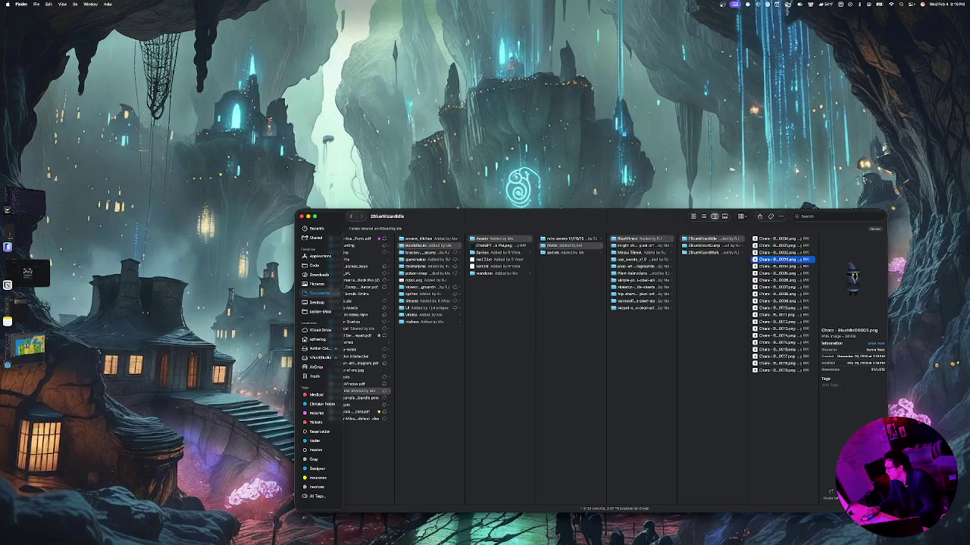
key("Down")
key("Down")
key("Down")
key("Left")
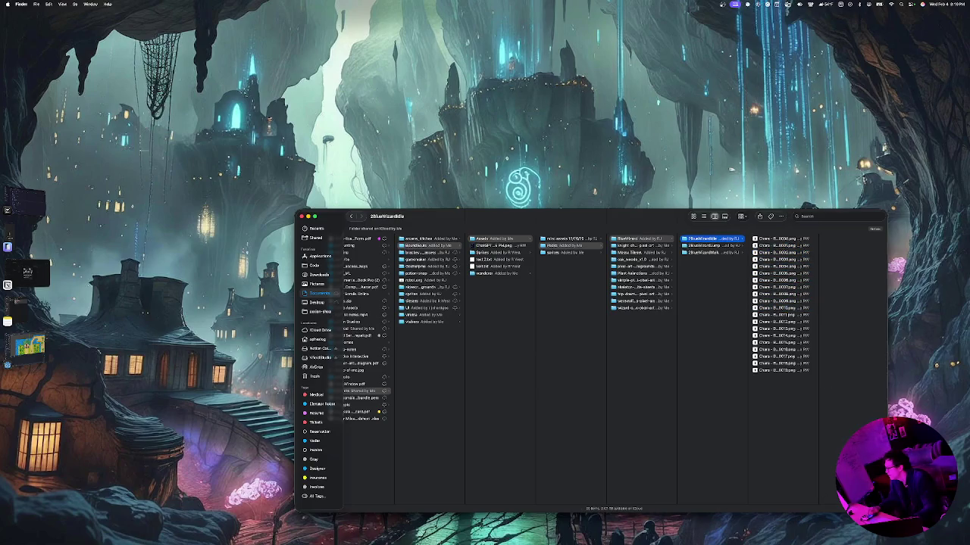
key("Down")
key("Right")
key("Down")
key("Down")
key("Down")
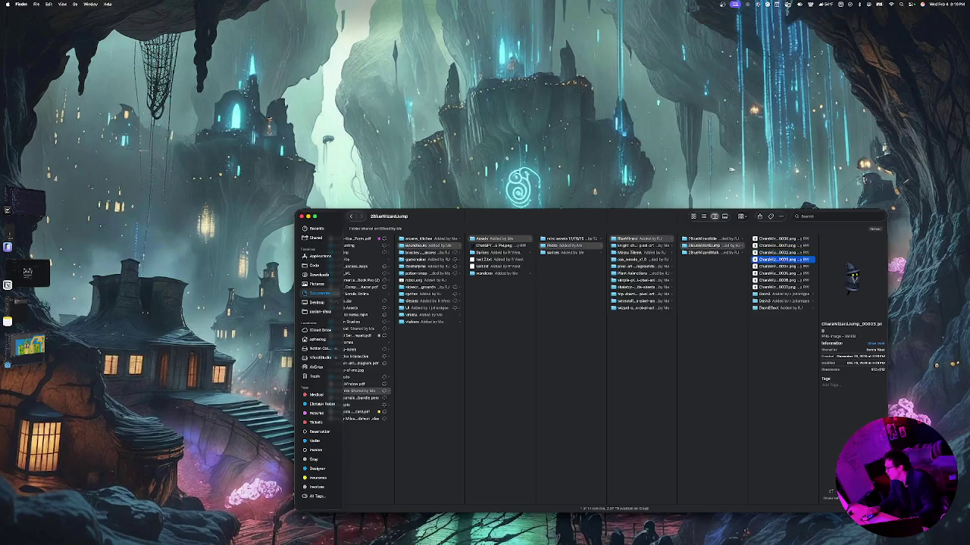
Run through the 2BlueWizardWalk frames, then move on to the knight-character-sprites folder
key("Down")
key("Down")
key("Down")
key("Left")
key("Down")
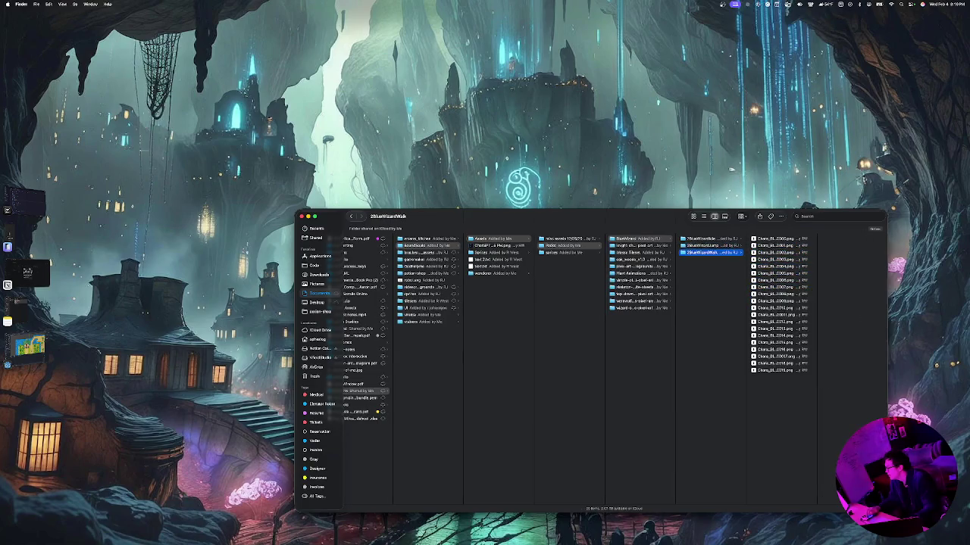
key("Right")
key("Down")
key("Down")
key("Down")
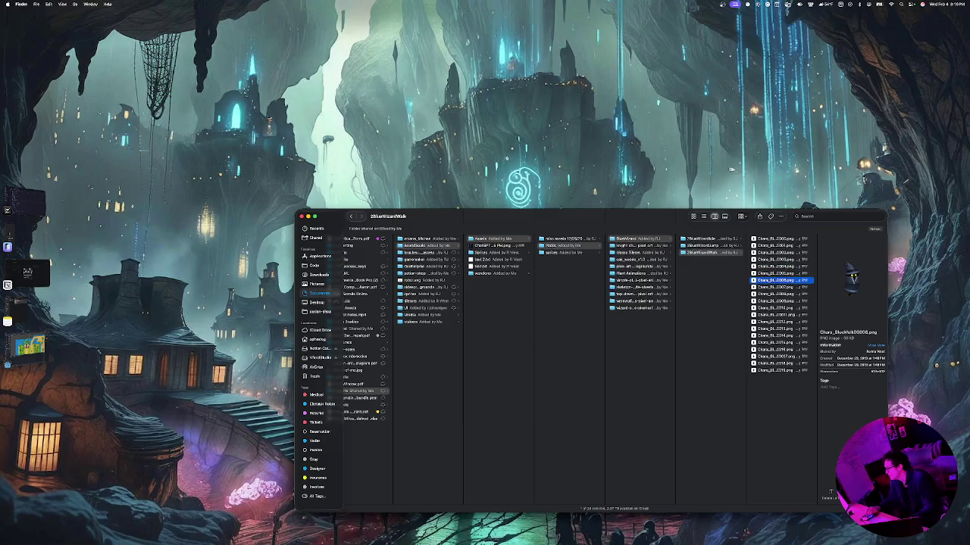
key("Down")
key("Down")
key("Down")
key("Up")
key("Up")
key("Up")
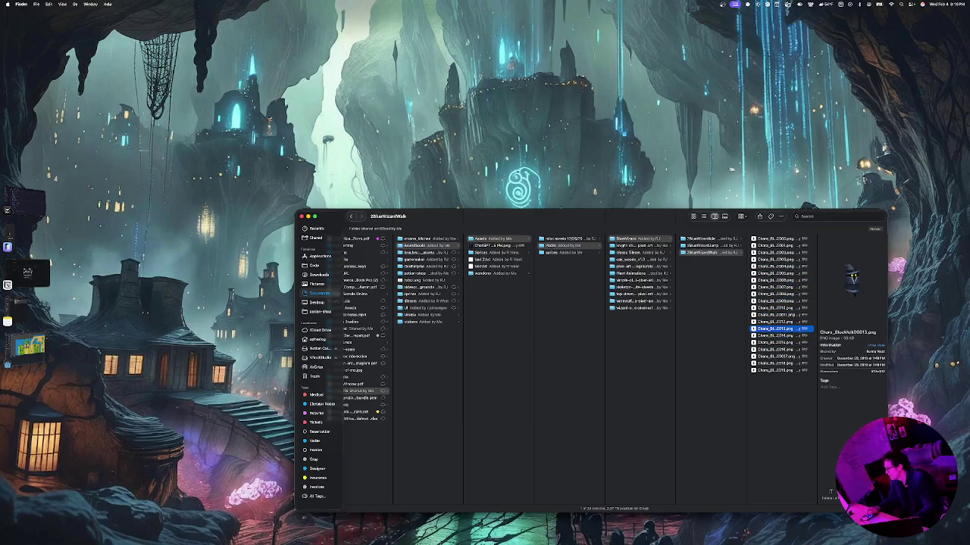
key("Up")
key("Up")
key("Up")
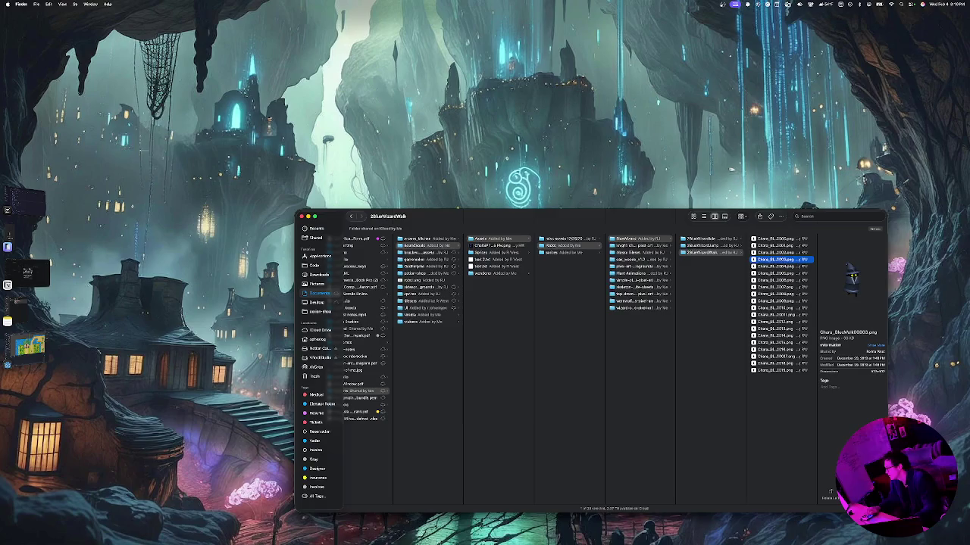
key("Down")
key("Down")
key("Down")
key("Down")
key("Down")
key("Left")
key("Left")
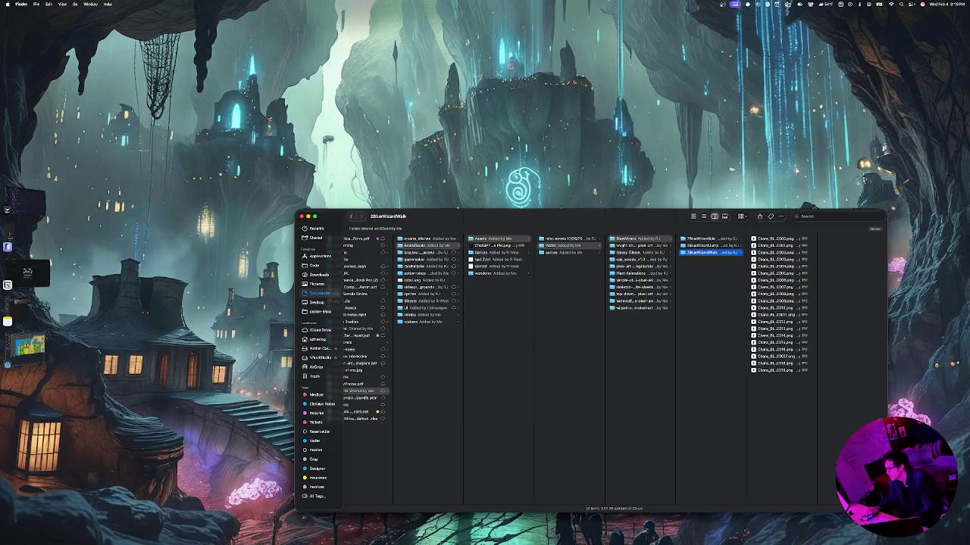
key("Down")
key("Right")
Preview the Mossy Tileset images, including the decorations and hazards sheet and the Mossy TileSet
key("Down")
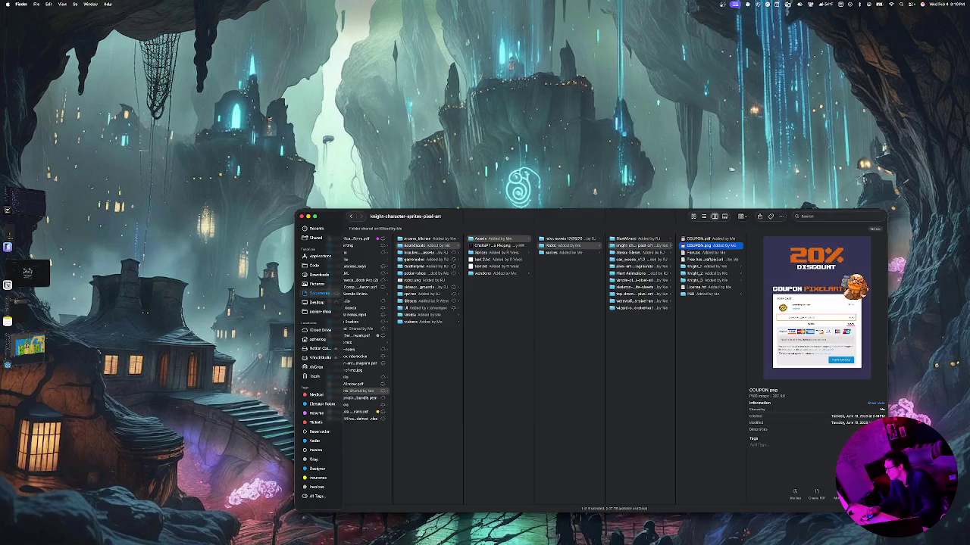
key("Left")
key("Down")
key("Right")
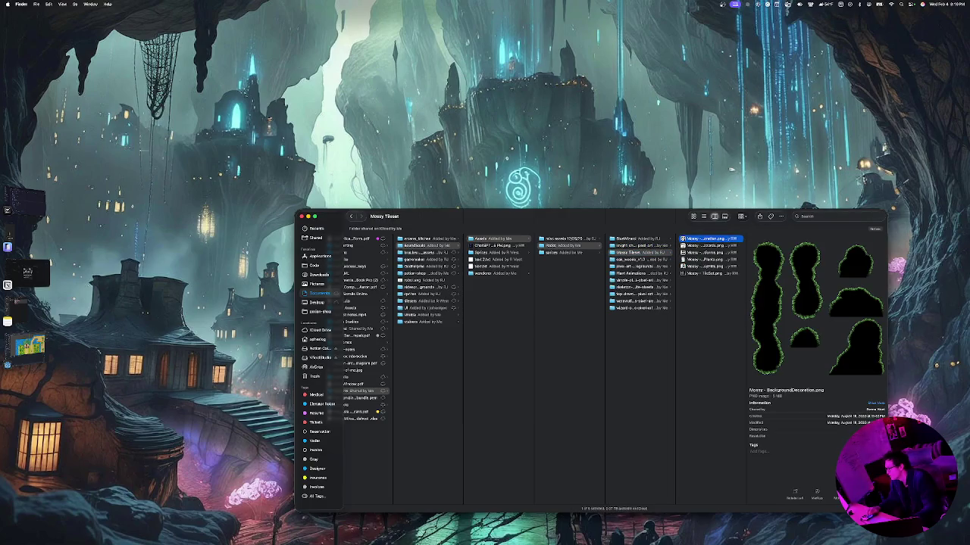
key("Down")
key("Down")
key("Up")
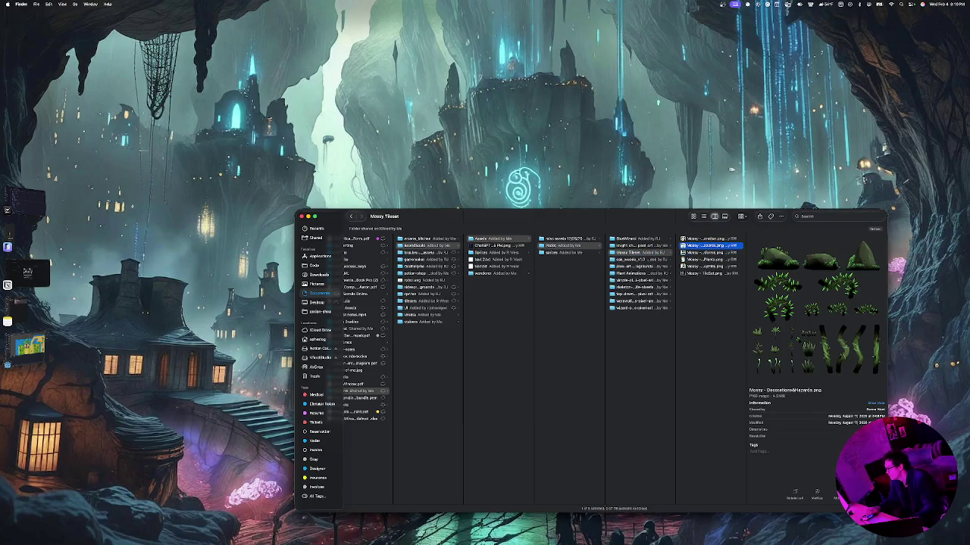
key("Down")
key("Down")
key("Down")
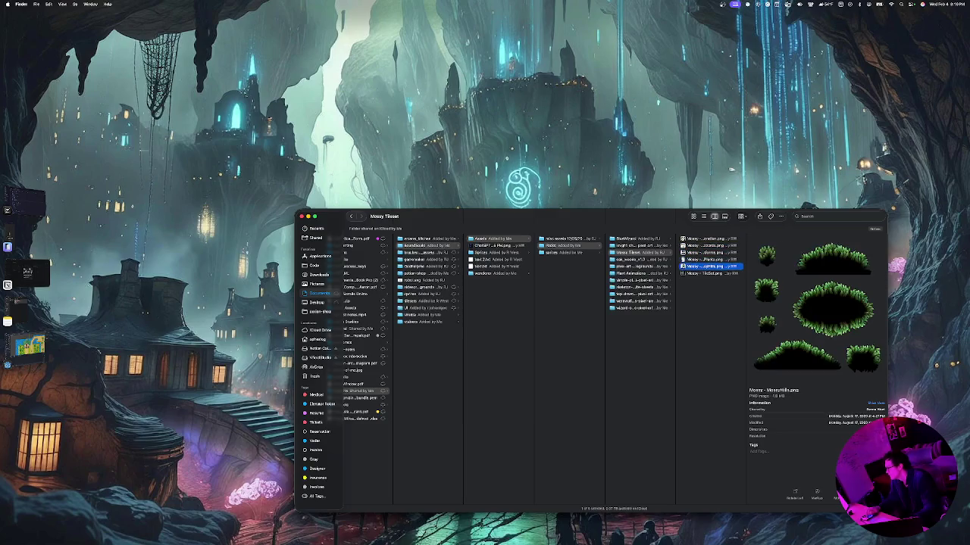
key("Down")
key("Left")
Browse the oak_woods background layer images, settling on background_layer_2.png
key("Down")
key("Right")
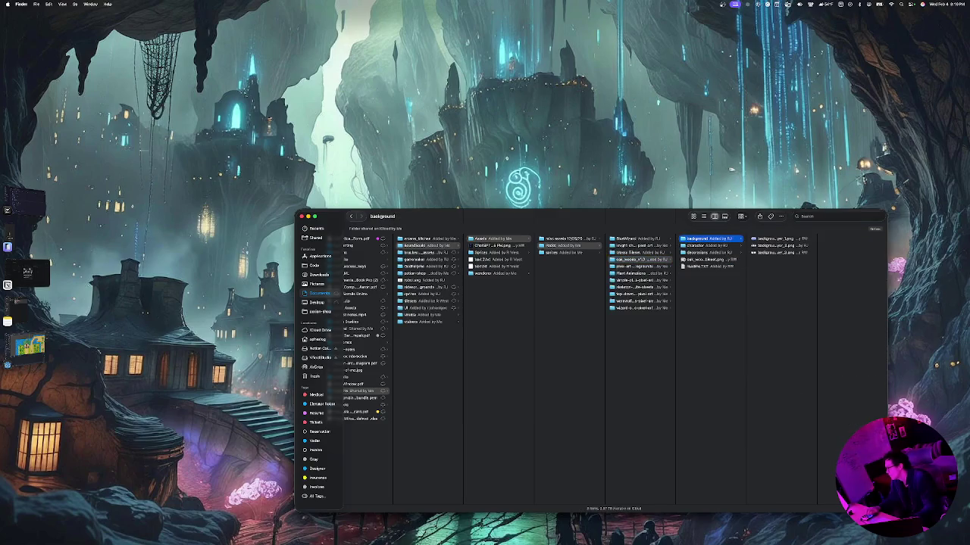
key("Down")
key("Up")
key("Right")
key("Down")
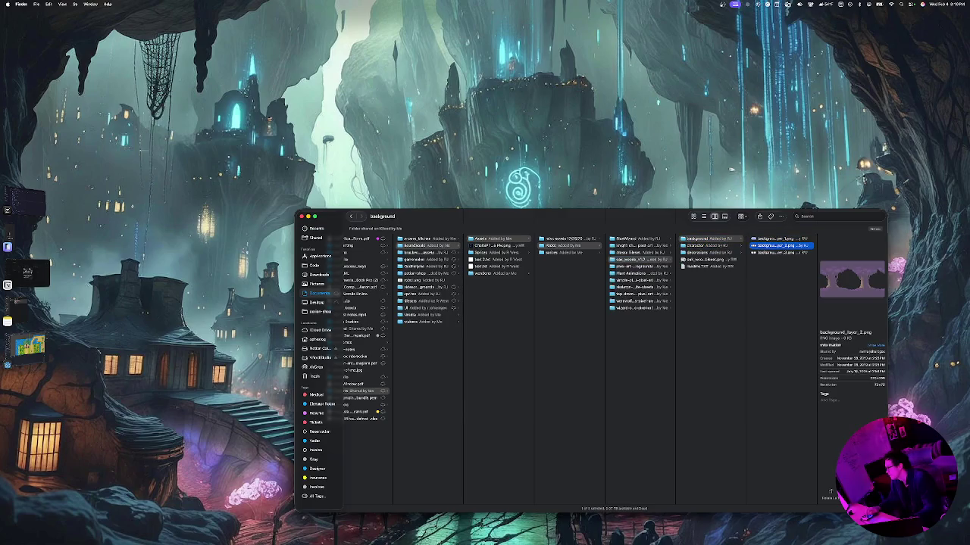
key("Down")
key("Up")
key("Left")
Preview the oak_woods char_blue.png character sheet and the fence, rock and grass_1.png decorations
key("Down")
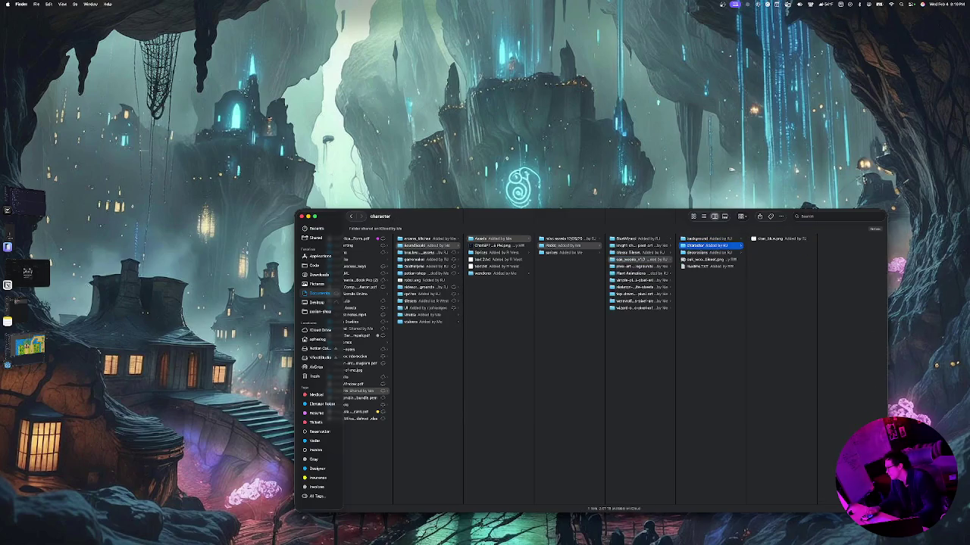
key("Right")
key("Left")
key("Down")
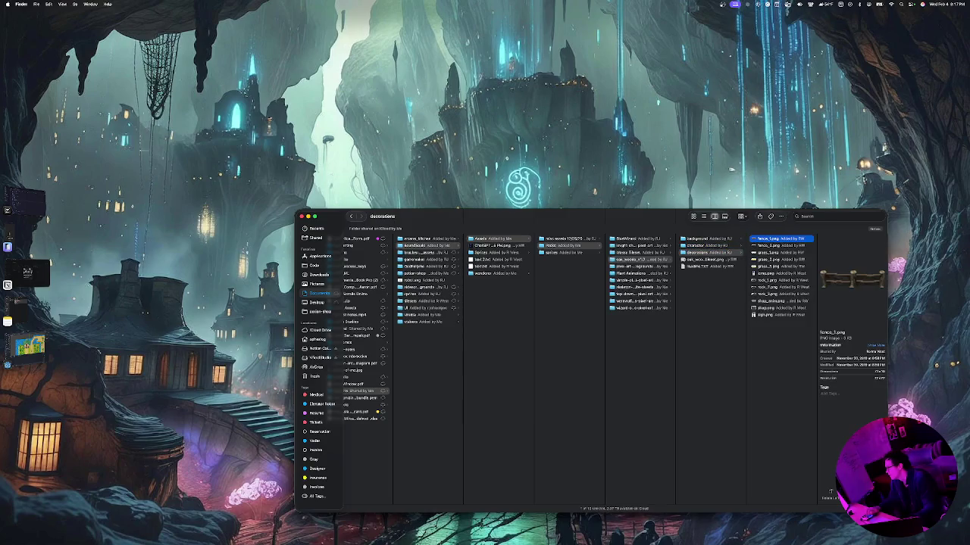
key("Right")
key("Down")
key("Down")
key("Down")
key("Up")
key("Up")
key("Up")
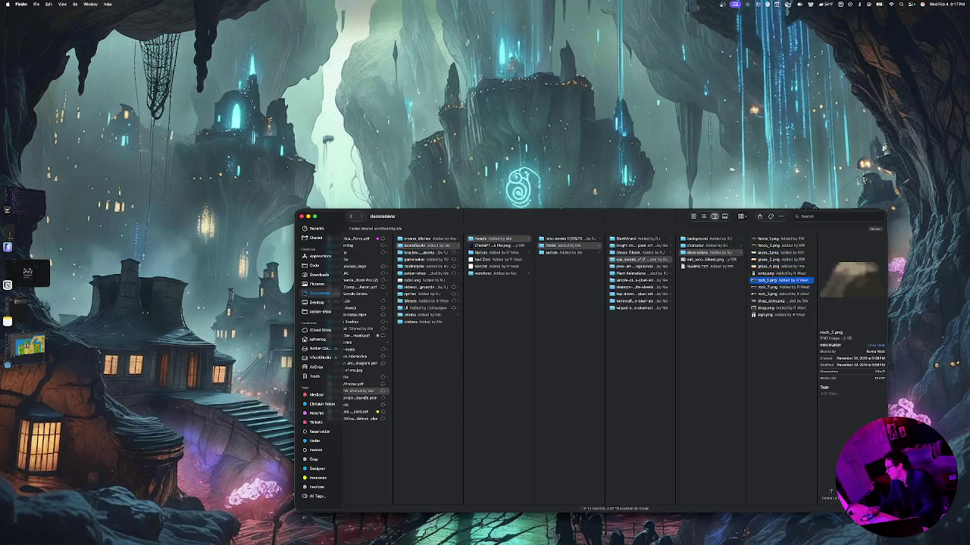
key("Down")
key("Down")
key("Down")
key("Down")
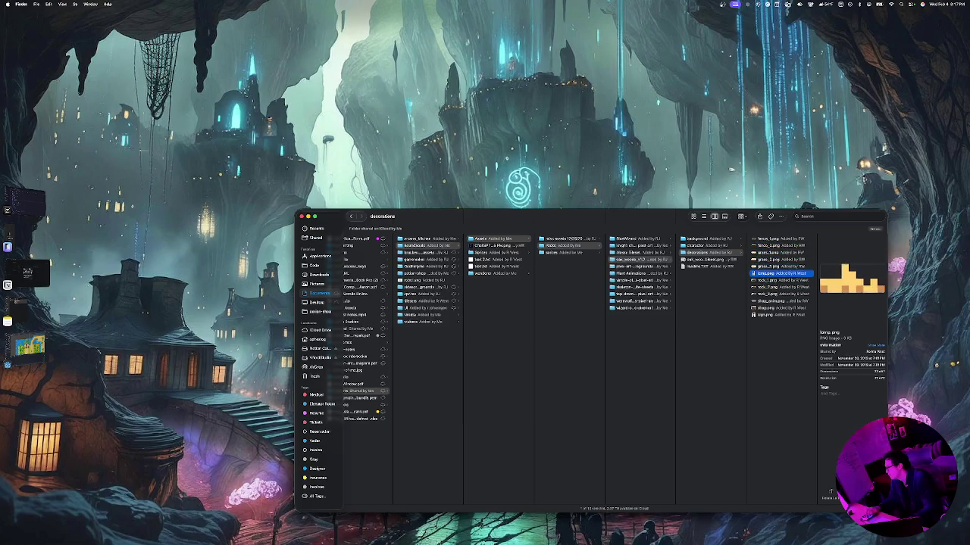
key("Left")
key("Up")
key("Up")
key("Down")
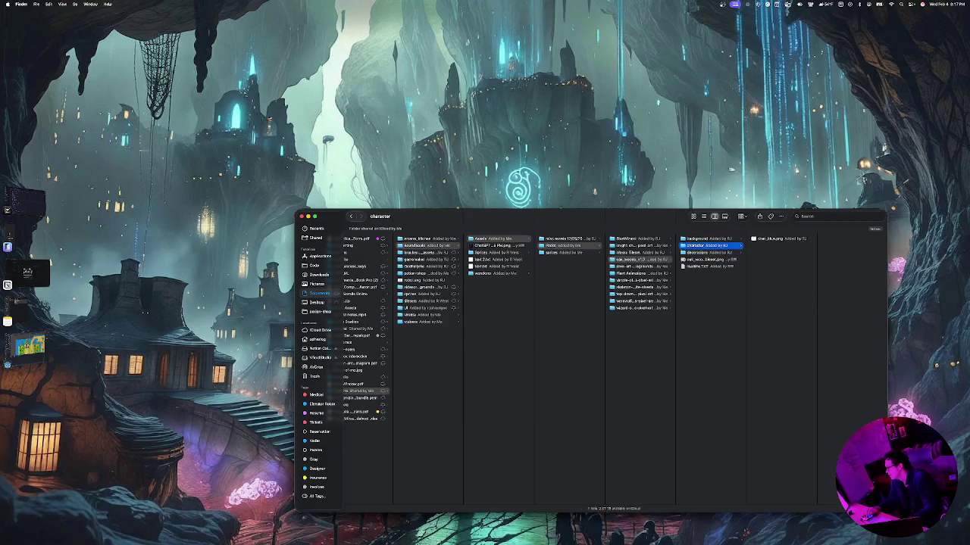
Browse the battlegrounds pack, its COUPON files, and the Plant Animations Plant 2 frames
key("Down")
key("Left")
key("Down")
key("Right")
key("Down")
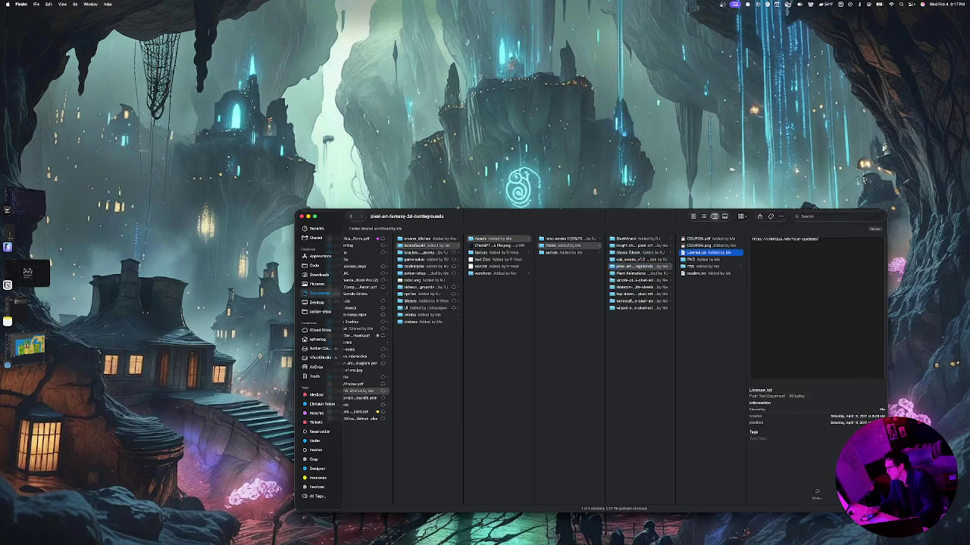
key("Left")
key("Down")
key("Right")
key("Down")
key("Down")
key("Down")
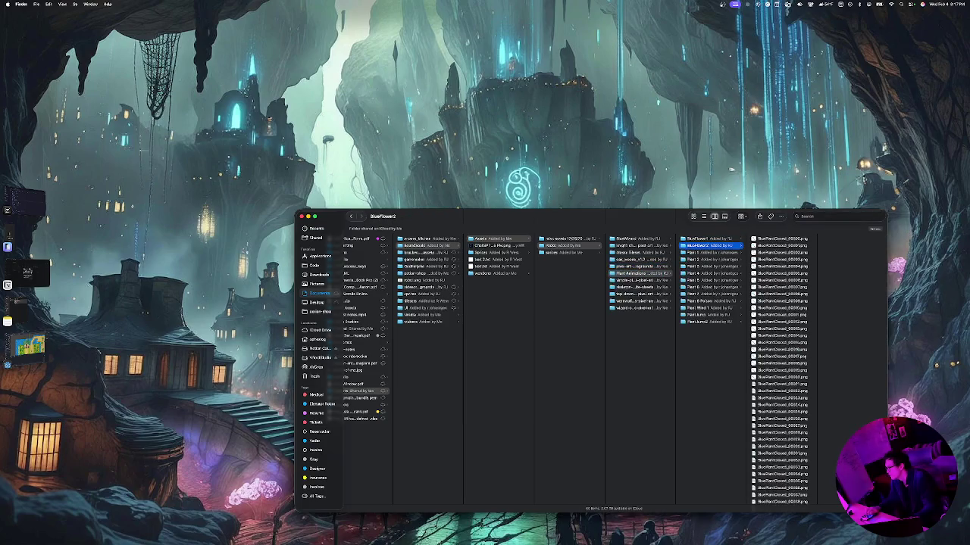
key("Right")
key("Down")
key("Left")
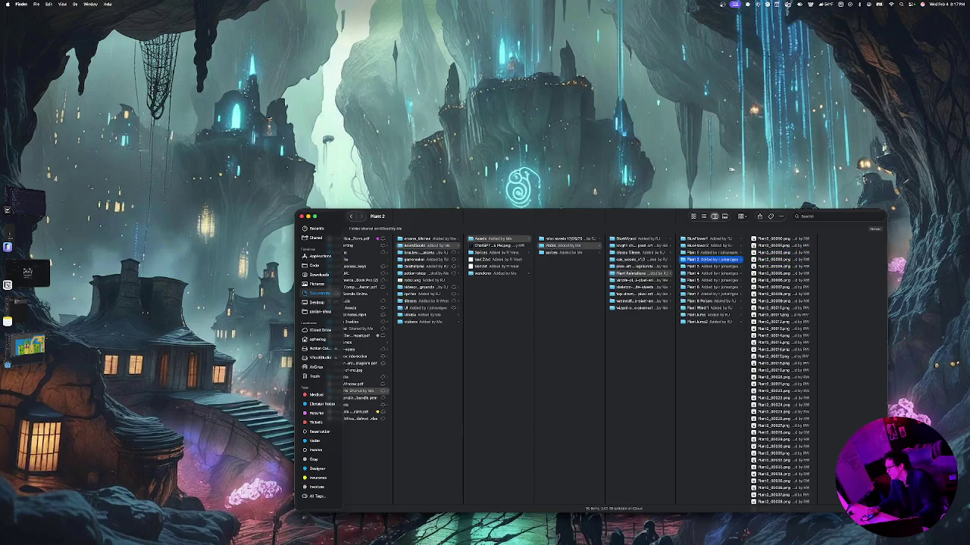
key("Left")
Look through the platformer kit and skeleton sprite-sheets pack, including Font.txt, Skeleton_Archer's Arrow.png and PSD
key("Down")
key("Right")
key("Down")
key("Down")
key("Down")
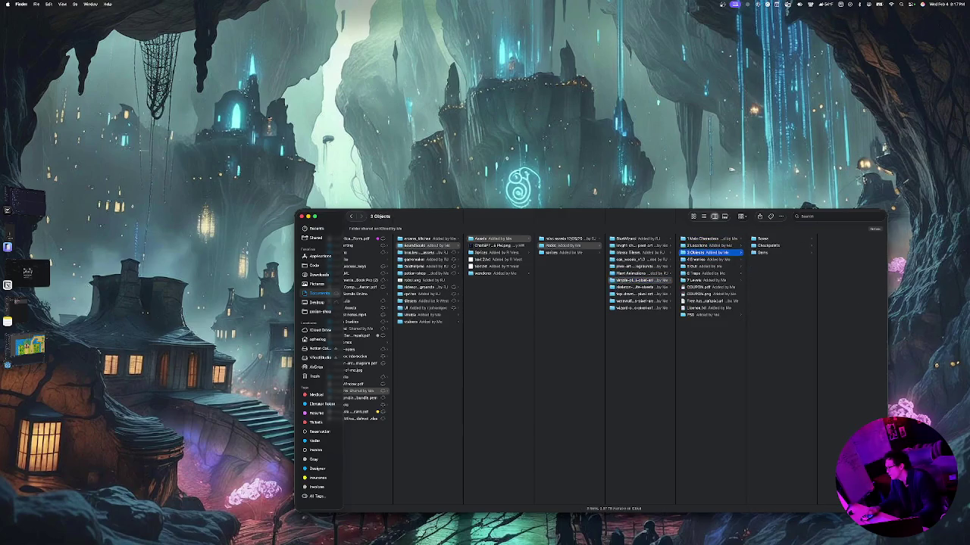
key("Left")
key("Down")
key("Right")
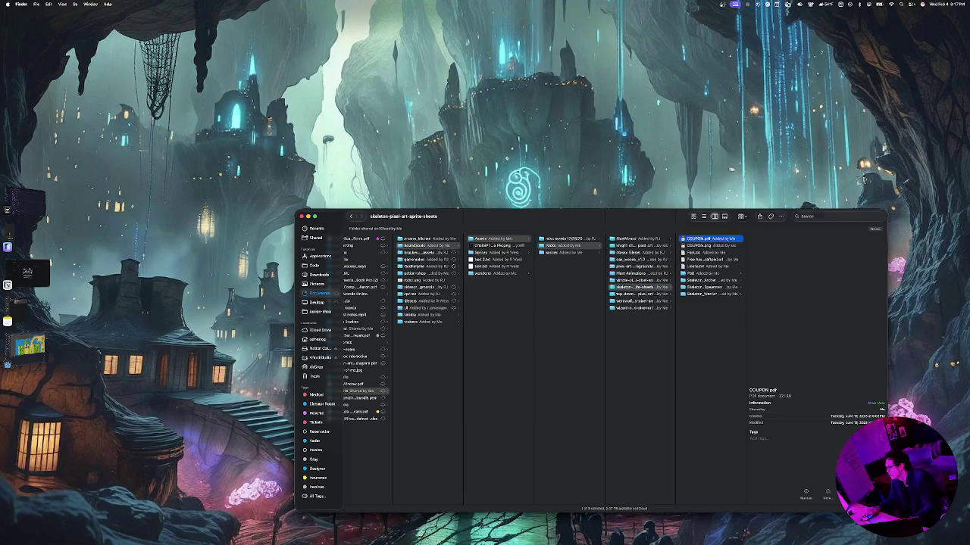
key("Down")
key("Down")
key("Down")
key("Down")
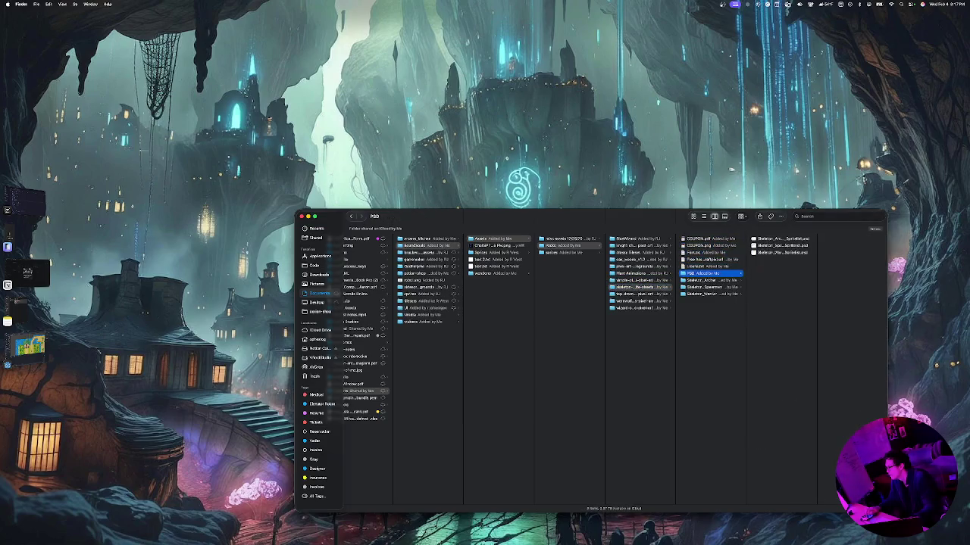
key("Down")
key("Down")
key("Right")
key("Down")
key("Down")
key("Down")
key("Left")
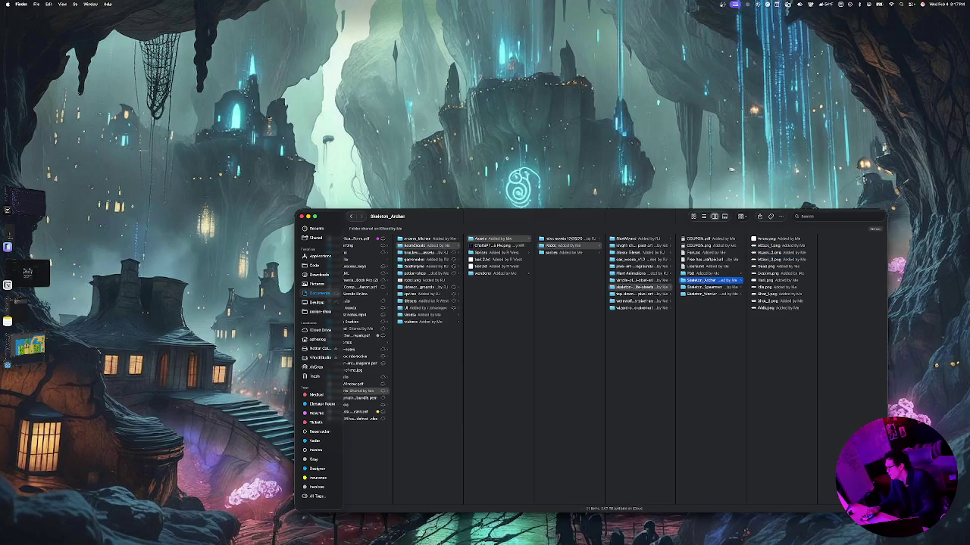
key("Up")
key("Right")
key("Left")
key("Left")
Move past the roguelike and werewolf packs to preview wanderer.aseprite in the sprites folder
key("Down")
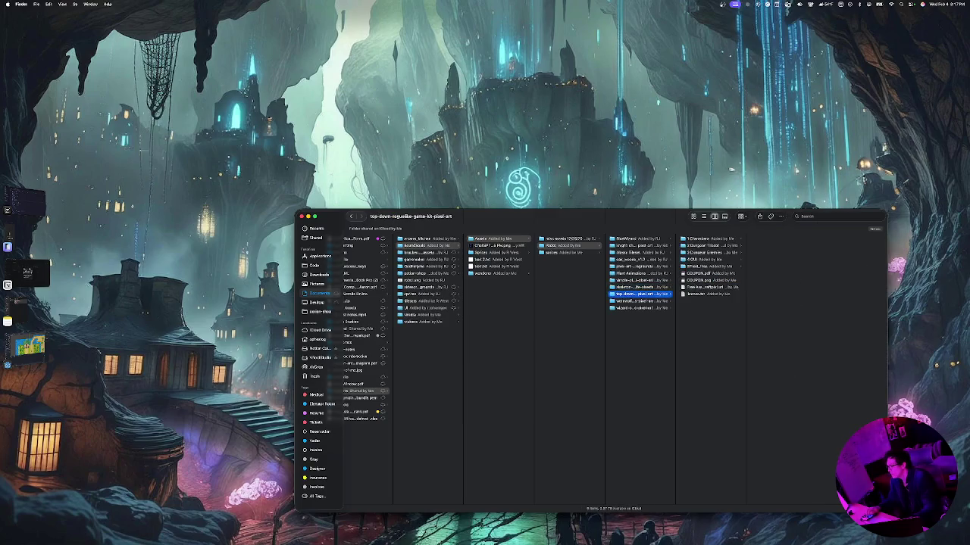
key("Down")
key("Left")
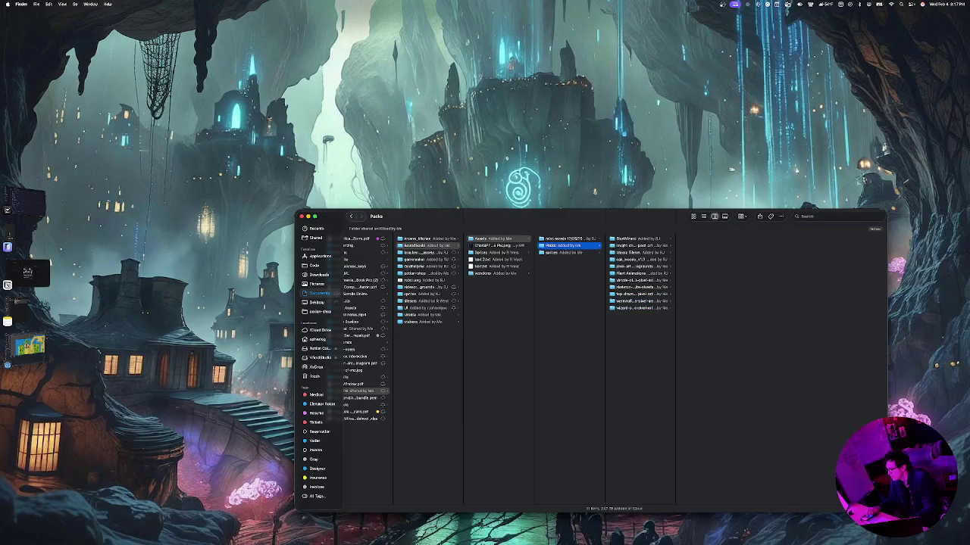
key("Down")
key("Right")
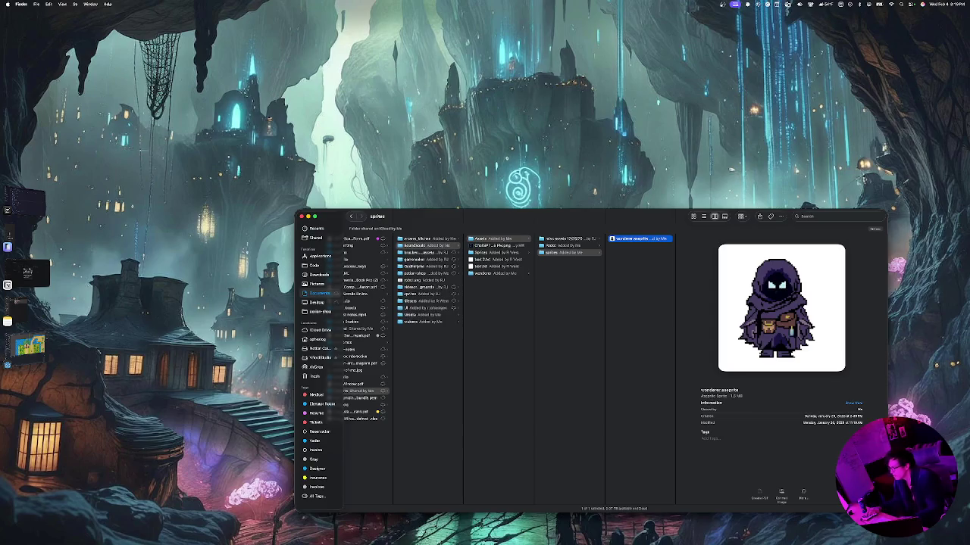
Go to Assets > Sprites > wanderer and preview backward_close, forward, side_close and side.png
left_click(492, 238)
left_click(492, 252)
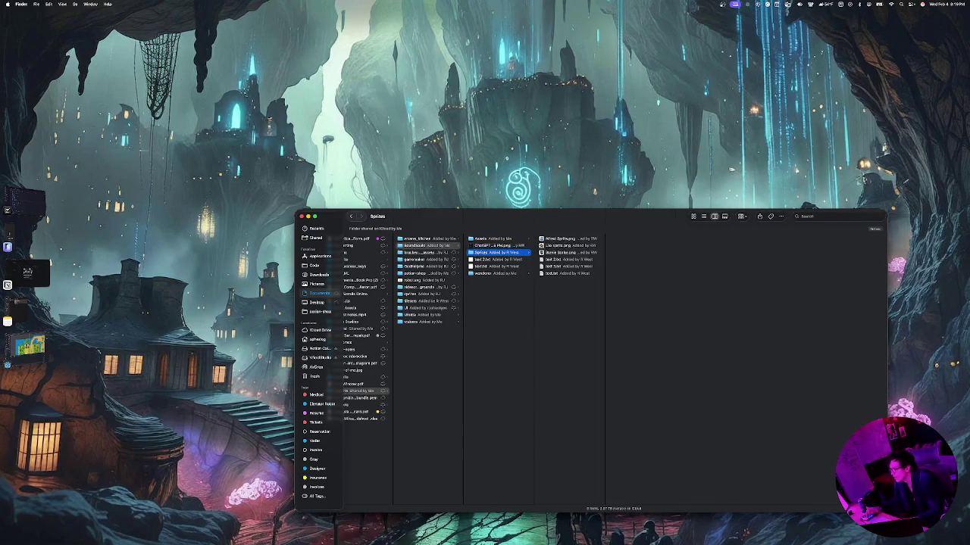
key("Down")
key("Down")
key("Down")
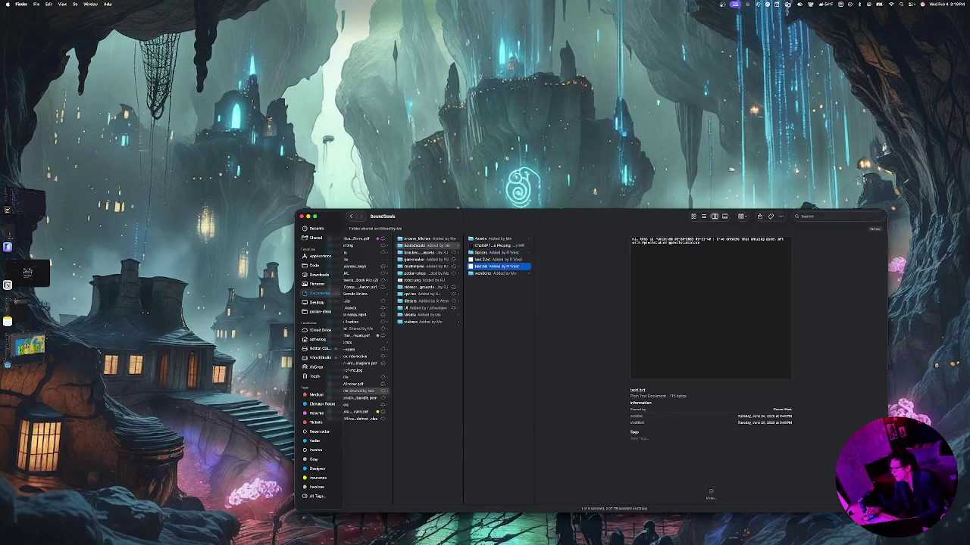
key("Right")
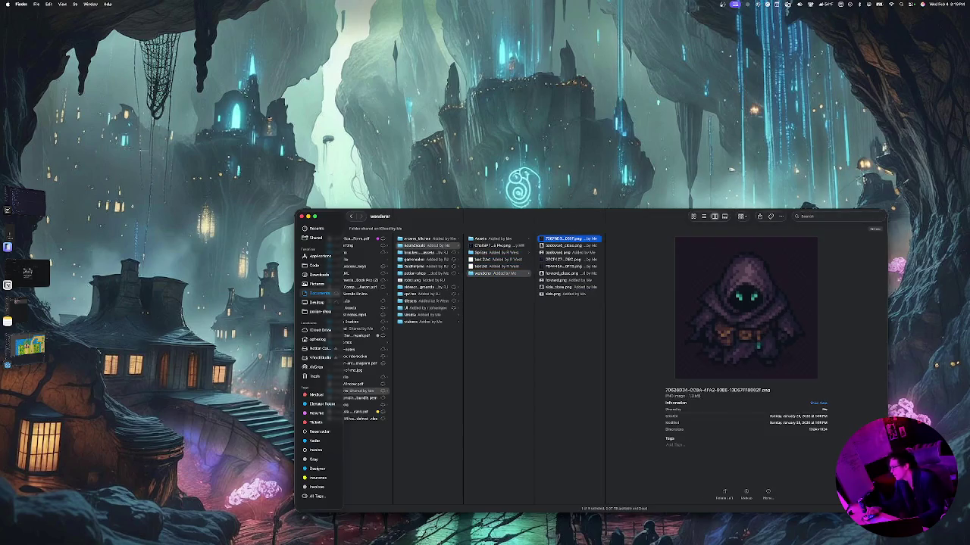
key("Down")
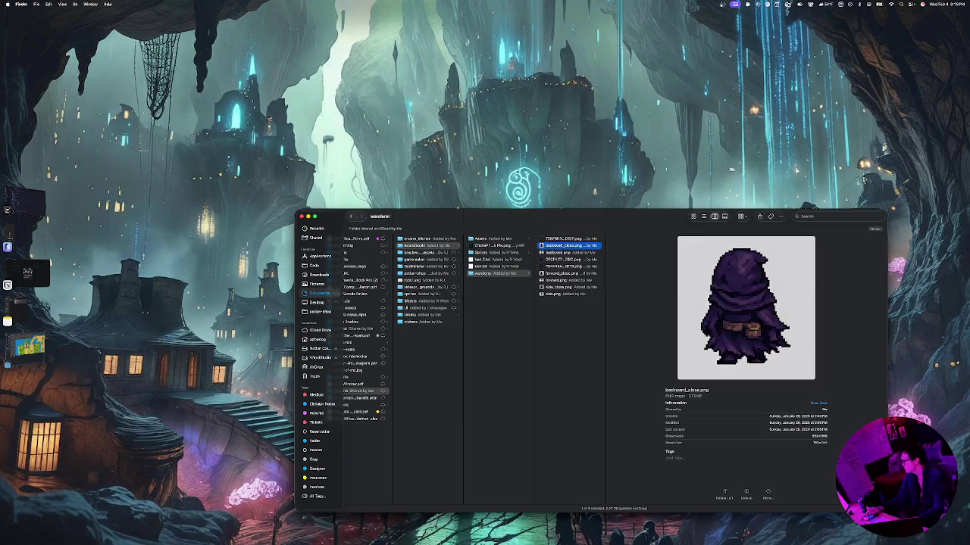
key("Down")
key("Down")
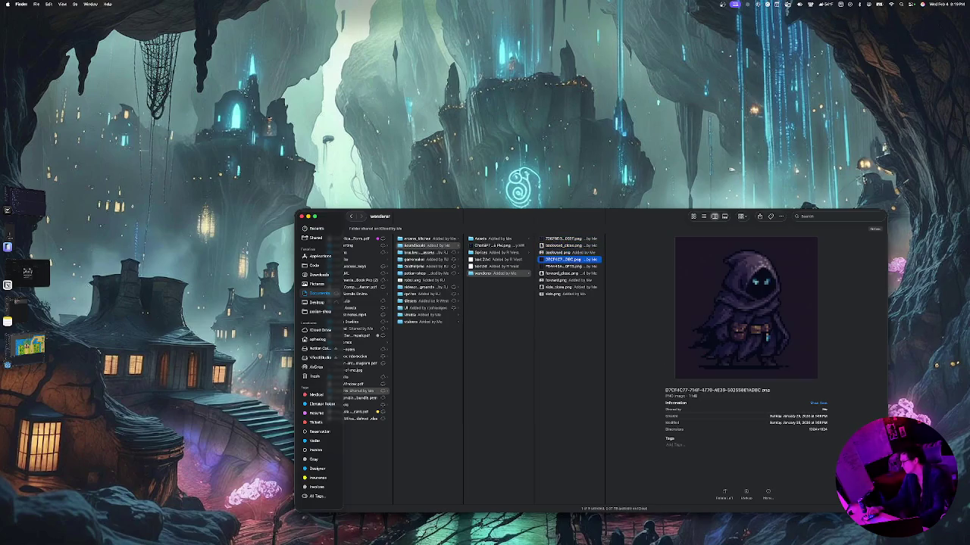
key("Down")
key("Down")
key("Down")
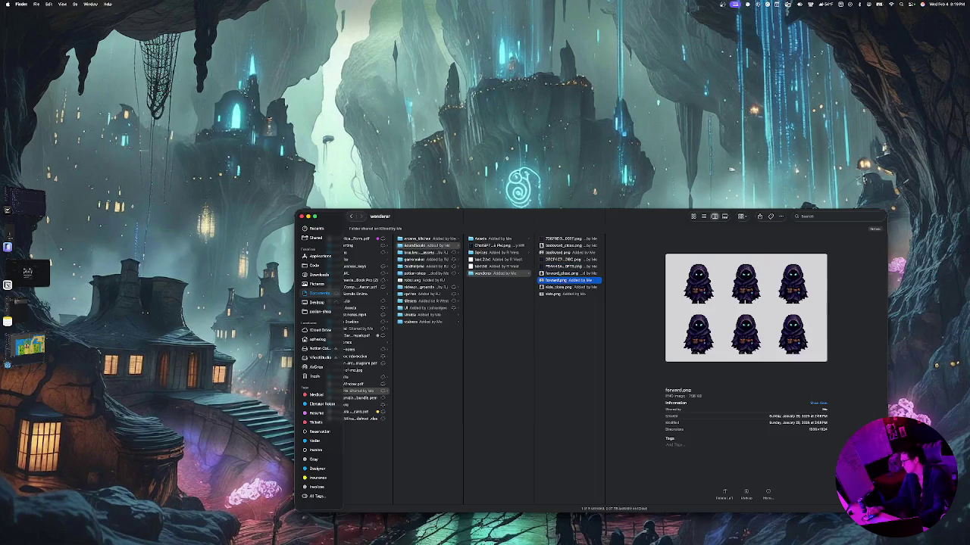
key("Down")
key("Down")
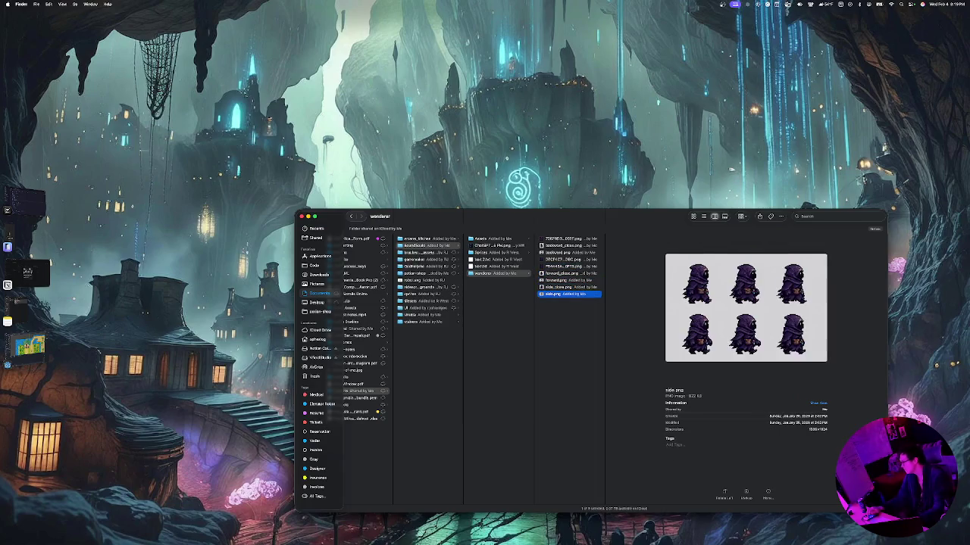
key("Up")
key("Down")
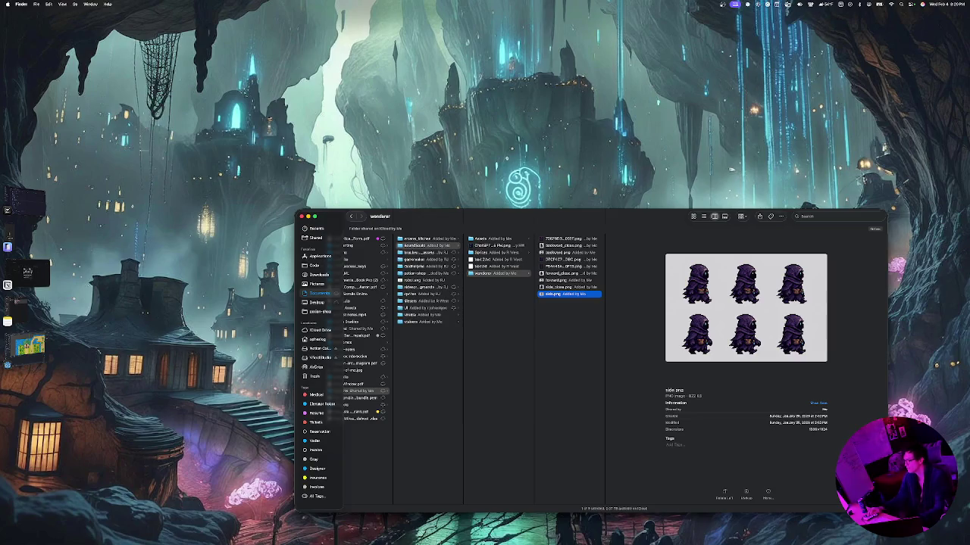
Browse the brackeys_assets, music and gamemaker folders on the way down to potion-shop
key("Left")
key("Left")
key("Down")
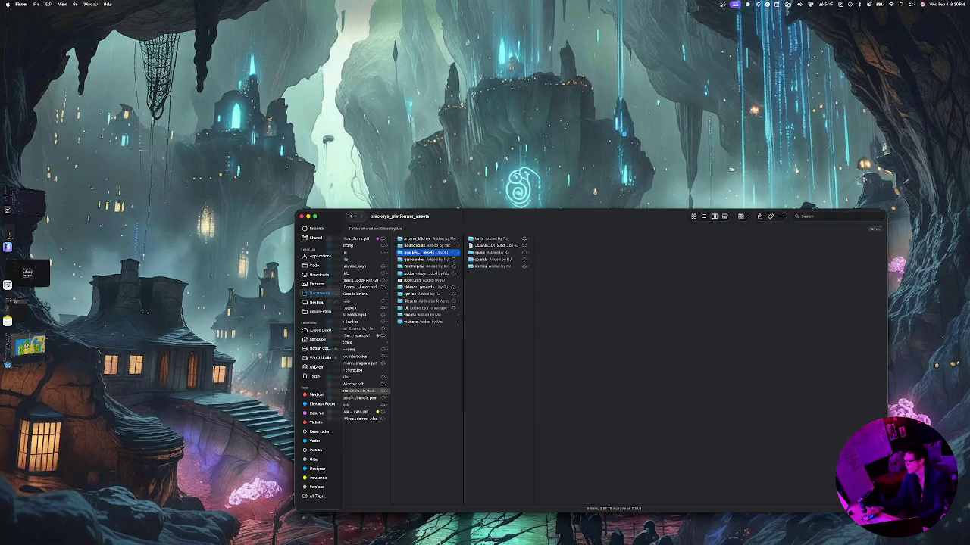
key("Right")
key("Down")
key("Down")
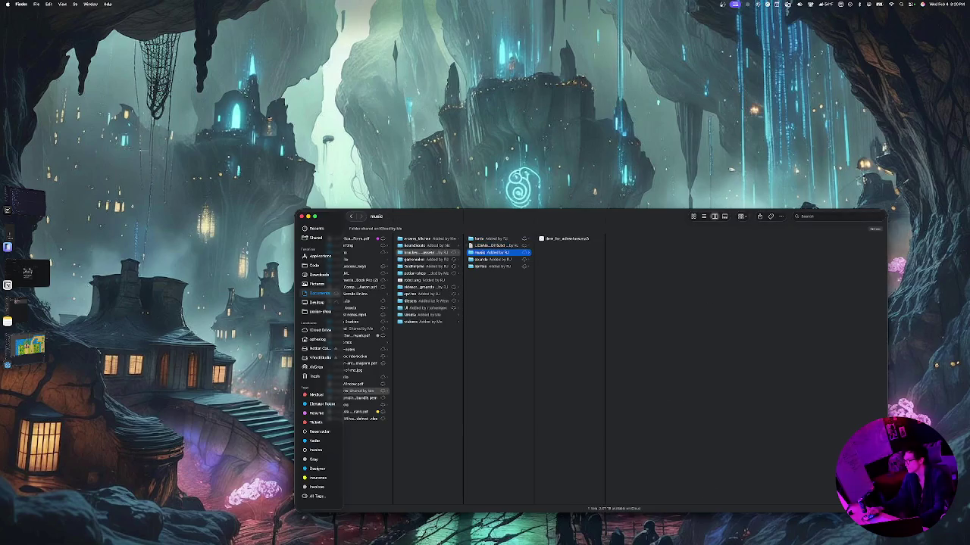
key("Left")
key("Down")
key("Down")
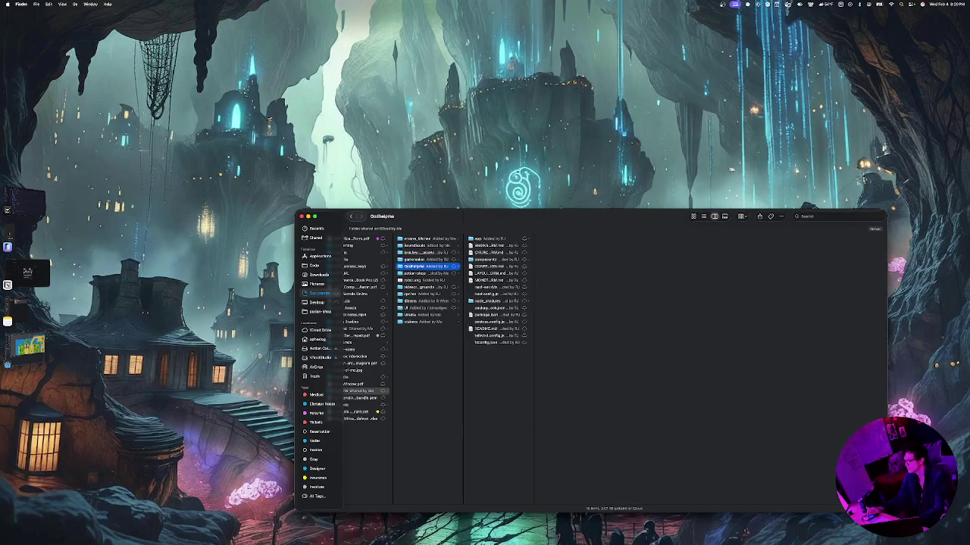
key("Down")
key("Right")
key("Down")
key("Down")
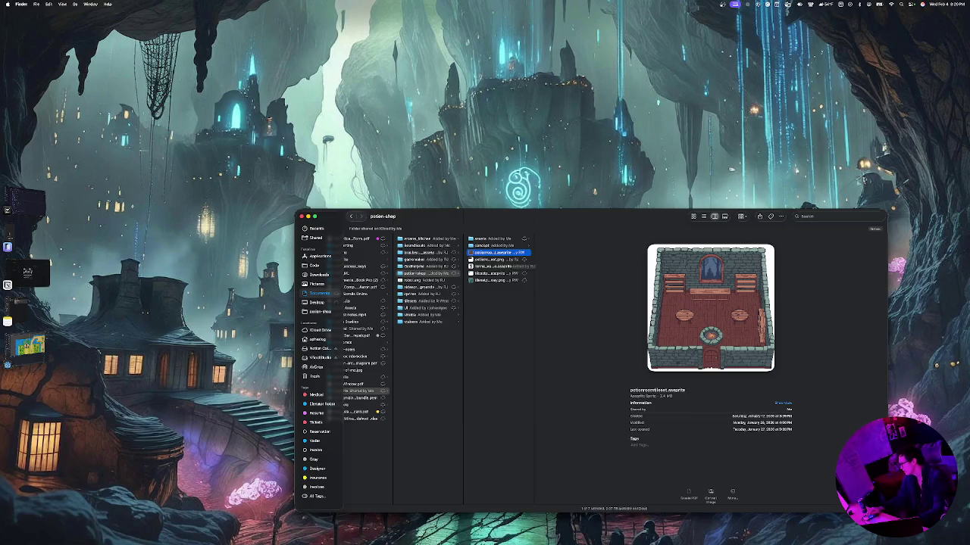
In potion-shop, preview the wood-and-stone tileset and the elf walking sprite, starting to rename the sprite
left_click(496, 259)
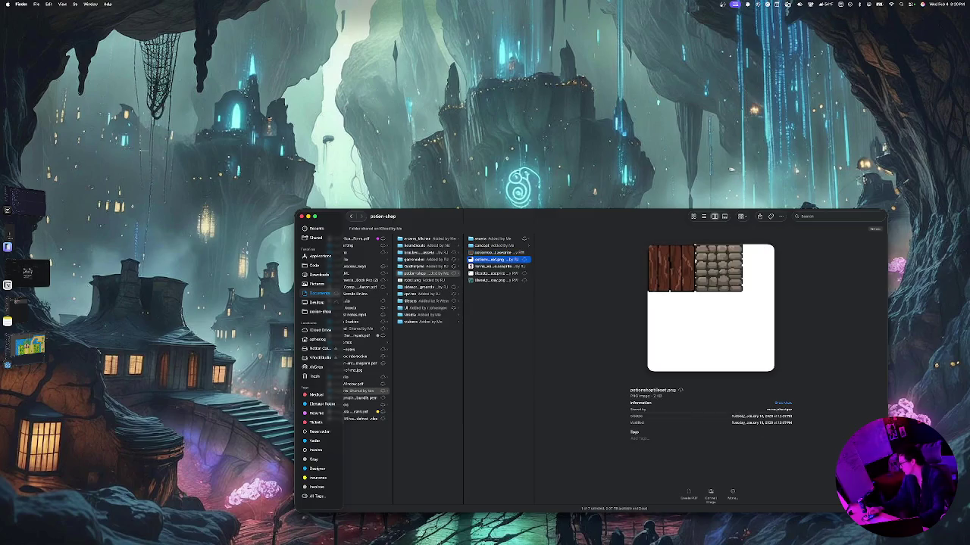
left_click(496, 266)
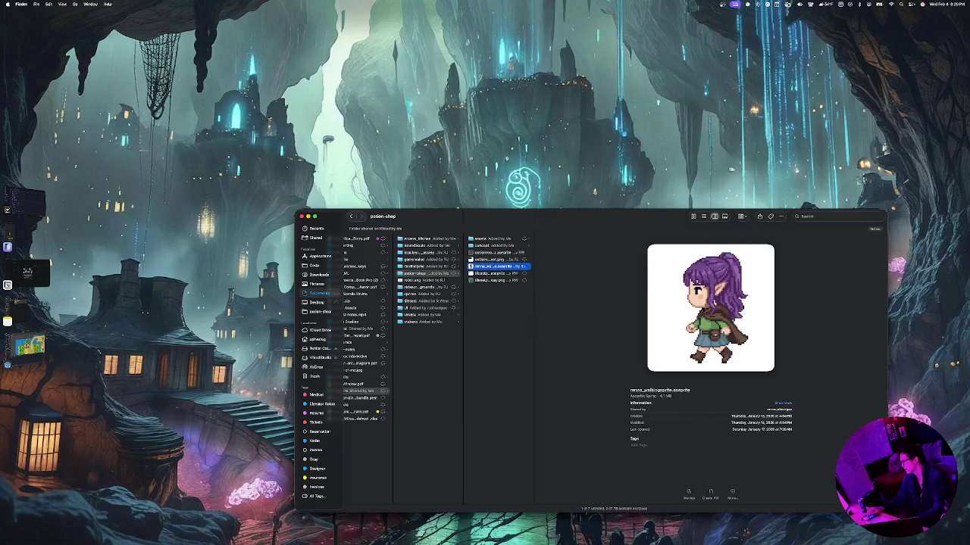
key("Return")
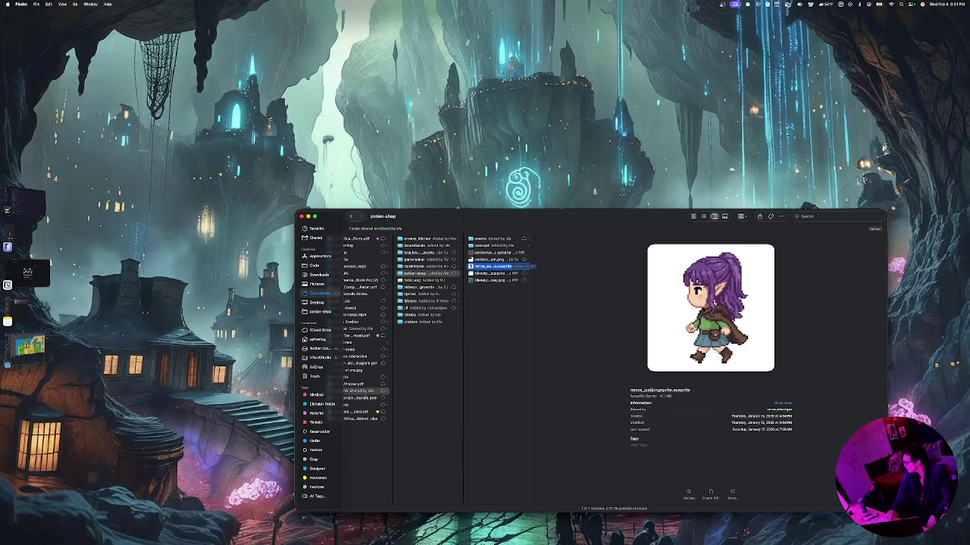
key("Return")
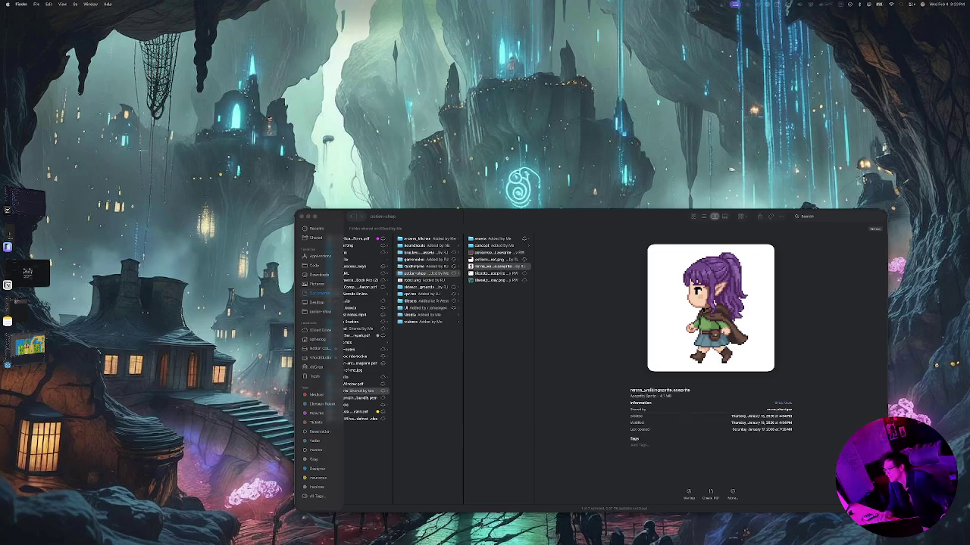
Select tilesetpathway.png in potion-shop, then minimise both the Godot editor and Finder
left_click(499, 266)
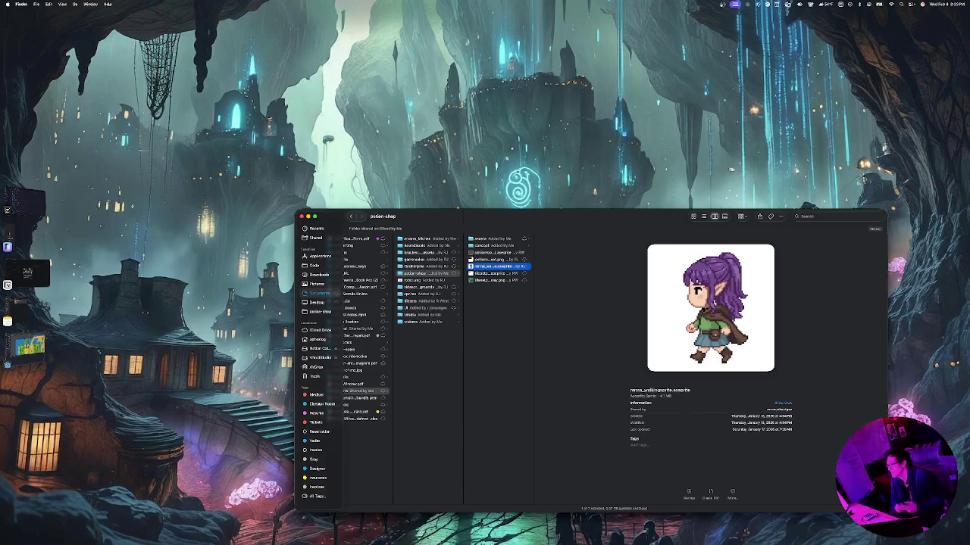
key("Down")
key("Down")
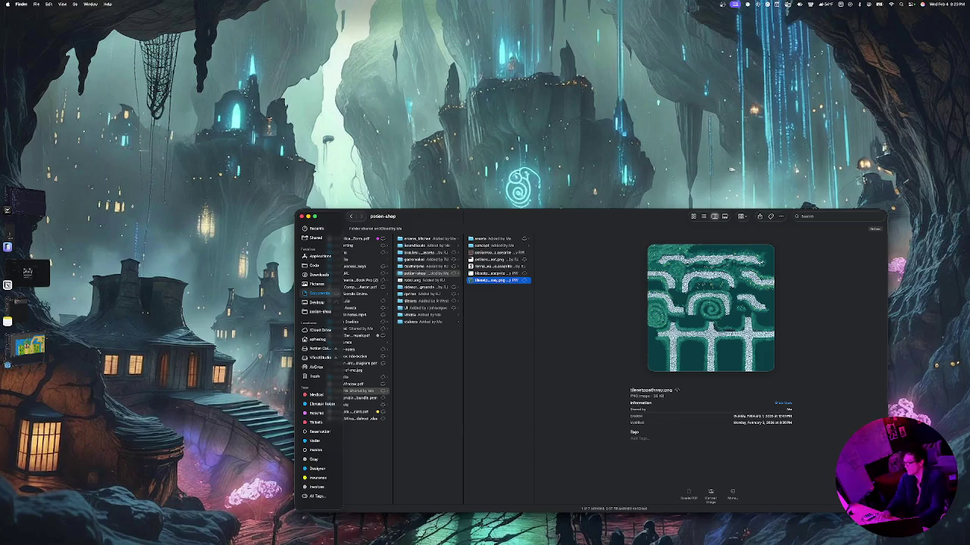
left_click(8, 362)
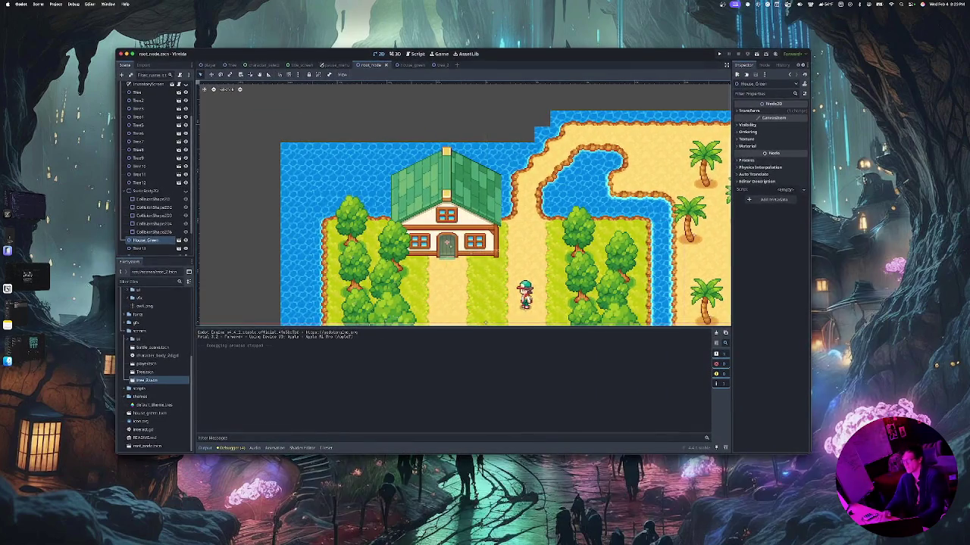
key("super+m")
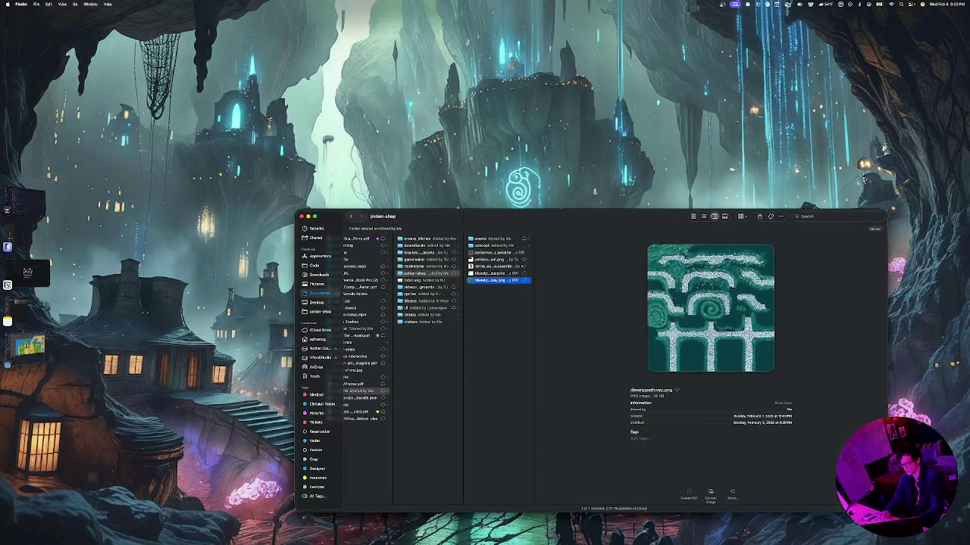
key("super+m")
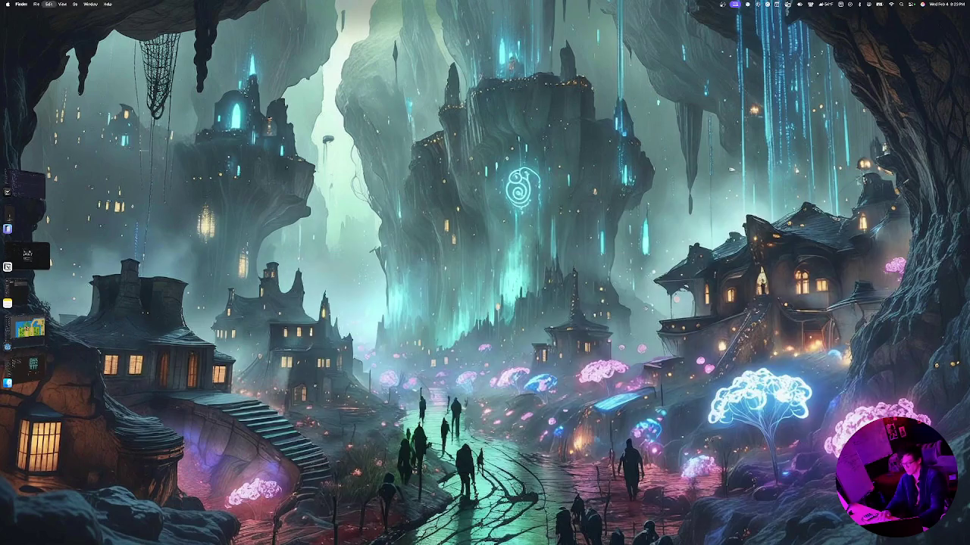
Copy the tilesets folder's absolute path from Godot's FileSystem dock under assets, then minimise Godot
left_click(27, 327)
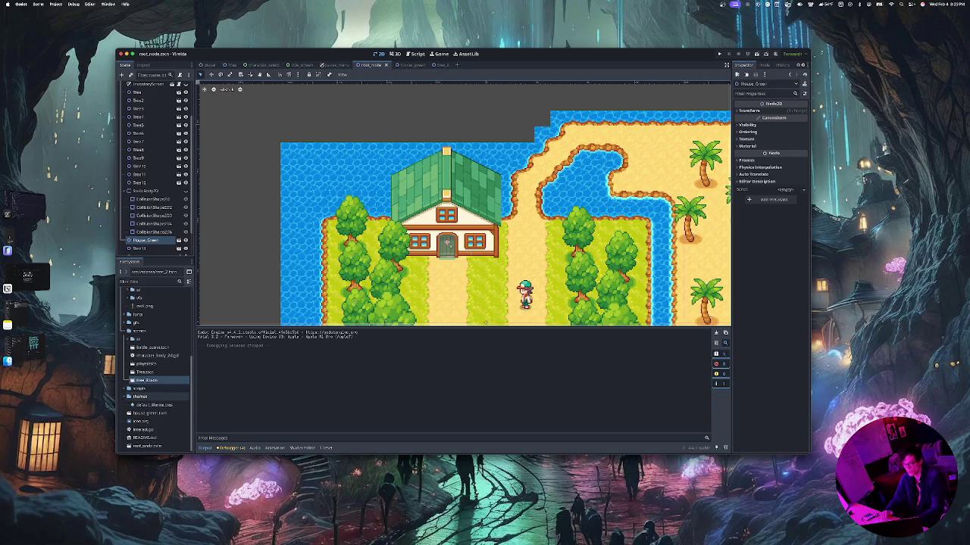
left_click(142, 350)
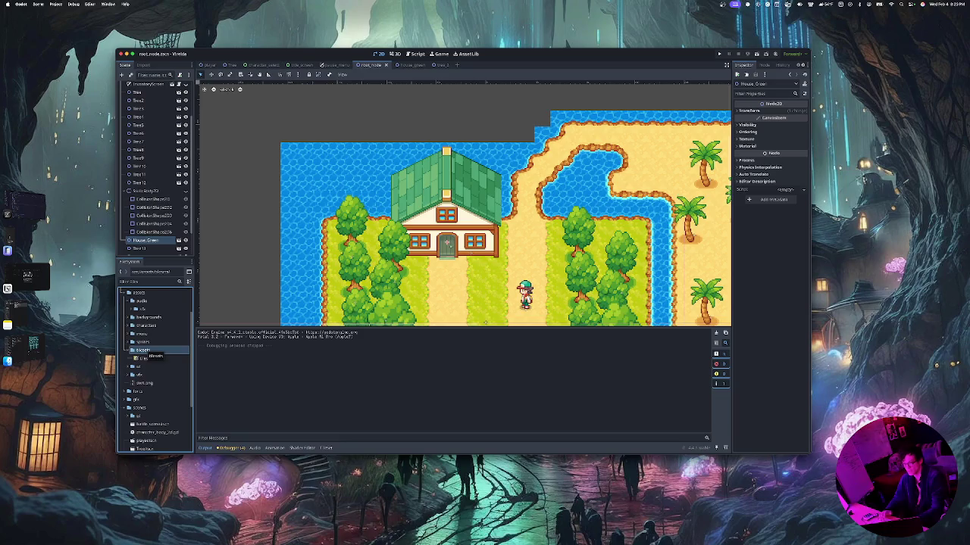
right_click(145, 350)
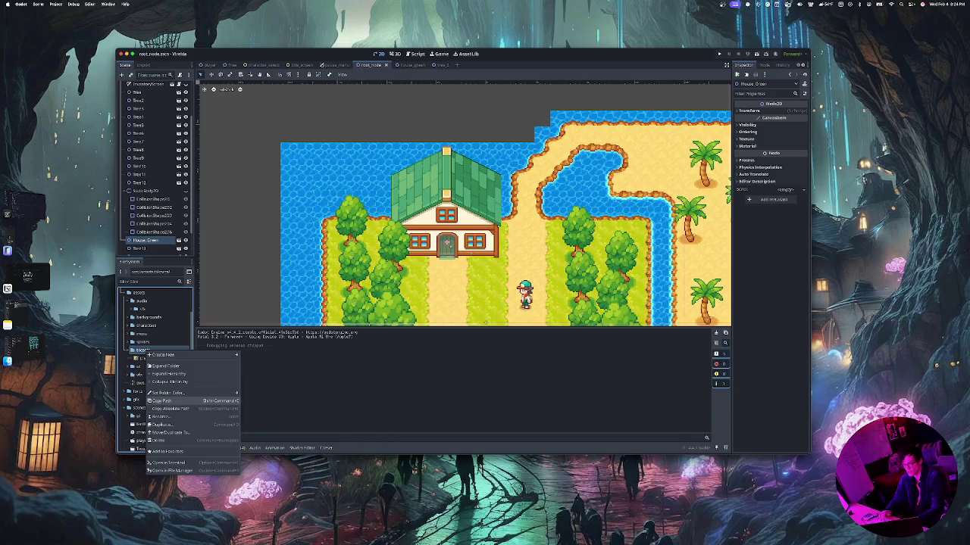
left_click(173, 408)
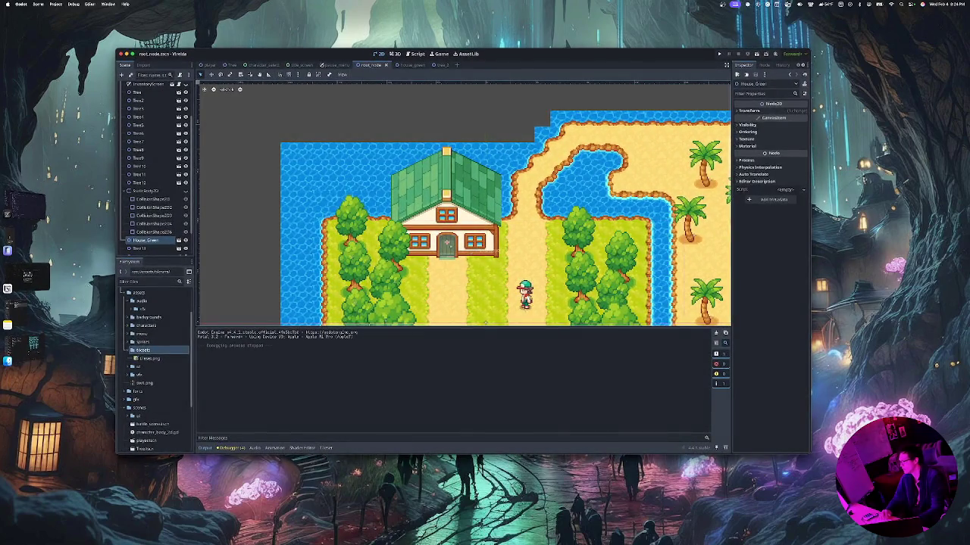
key("super+m")
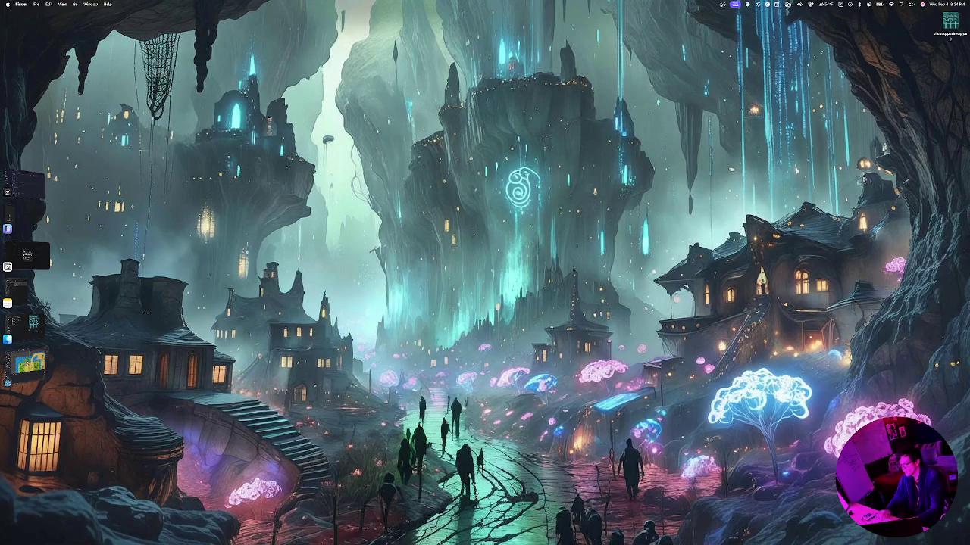
Open a new WezTerm window and list the current folder's files with ls
mouse_move(311, 538)
key("super+Return")
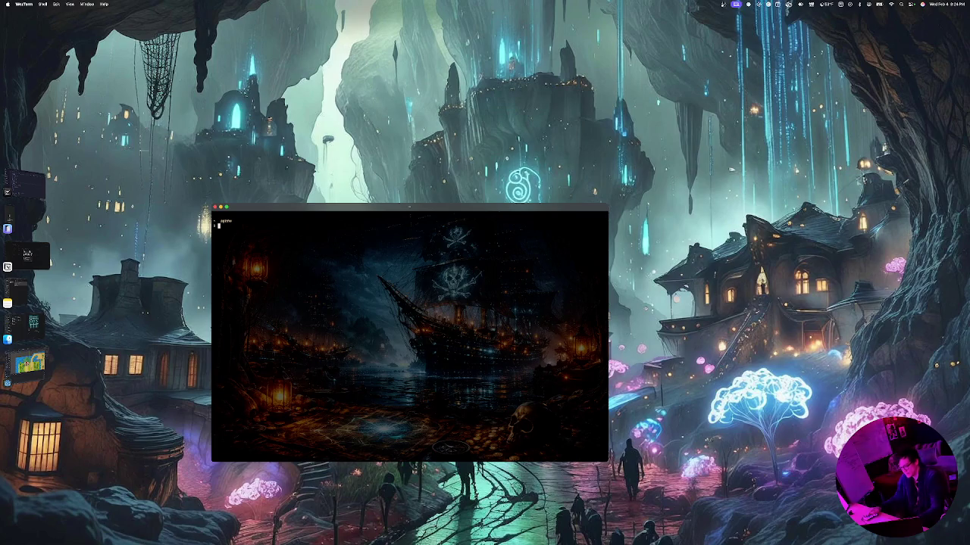
type("ls")
key("Return")
key("Return")
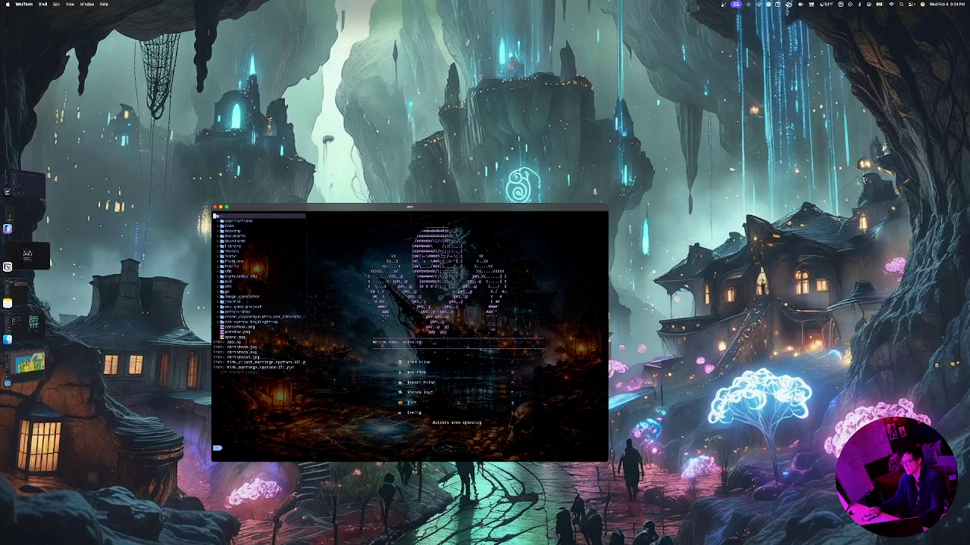
Quit the Neovim dashboard and relaunch vim to open the project with its file tree
left_click(265, 226)
key("q")
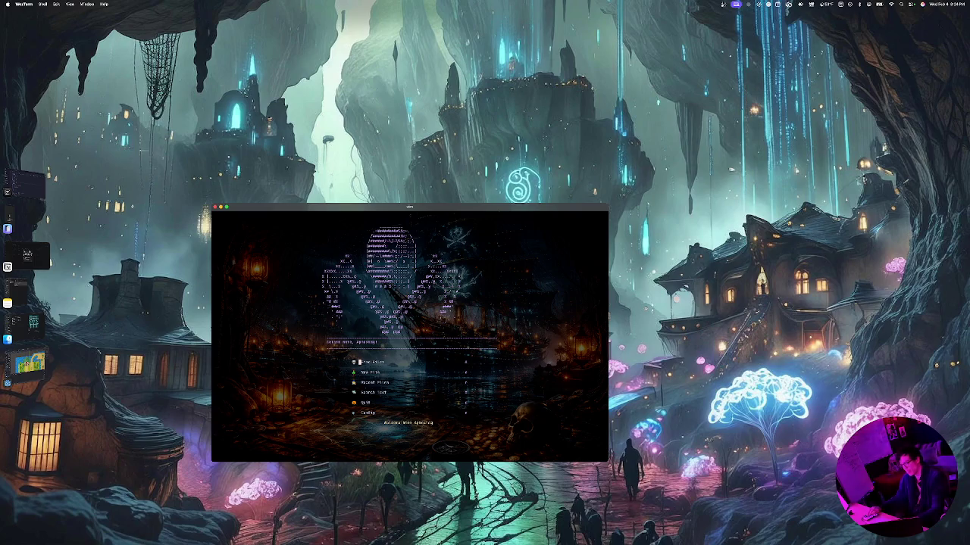
key("space")
key("e")
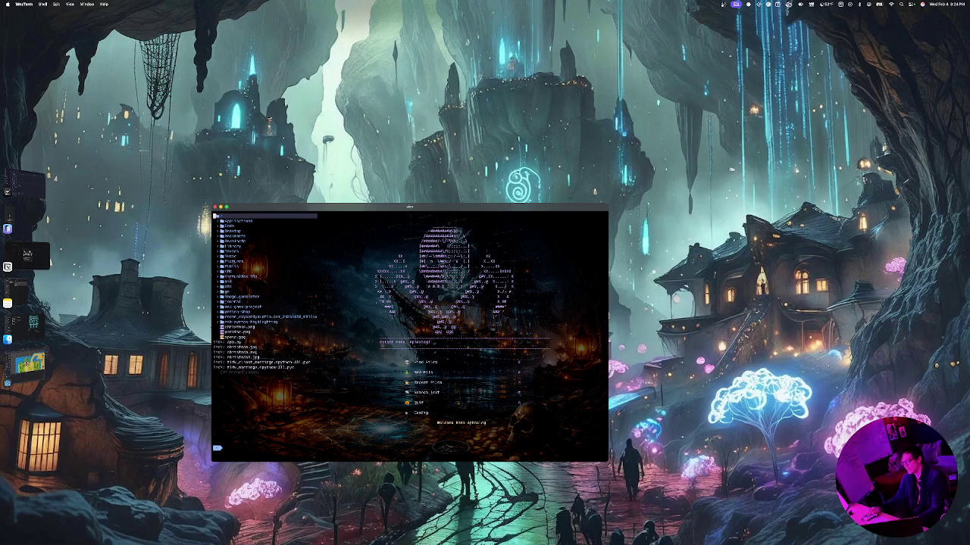
key("space")
key("e")
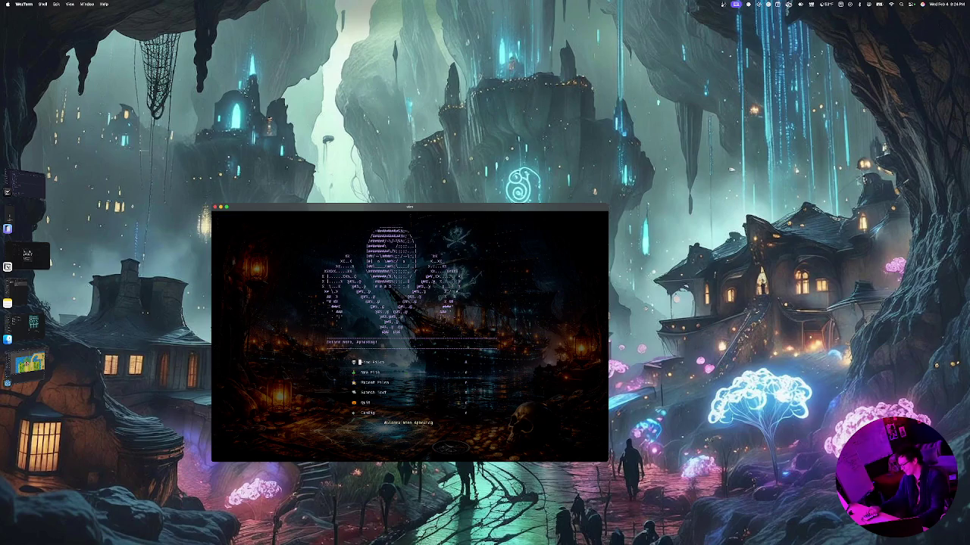
key("q")
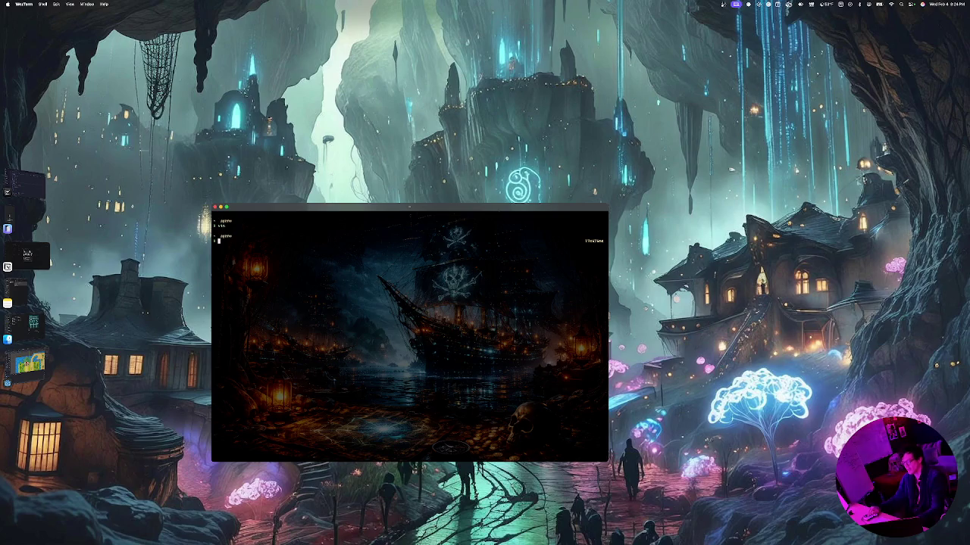
type("vim")
key("Return")
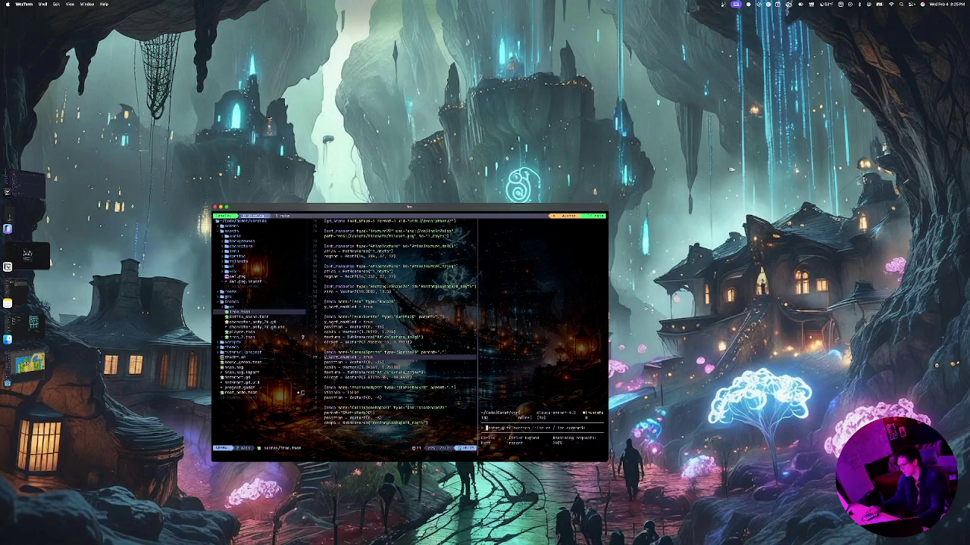
Let the code fill the Neovim window and open a shell split below it
type("i")
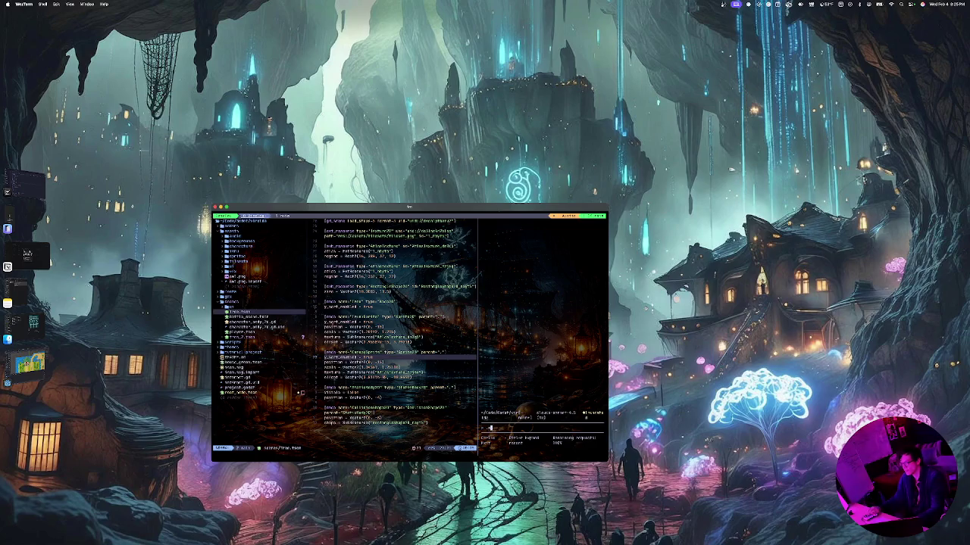
key("BackSpace")
key("ctrl+shift+z")
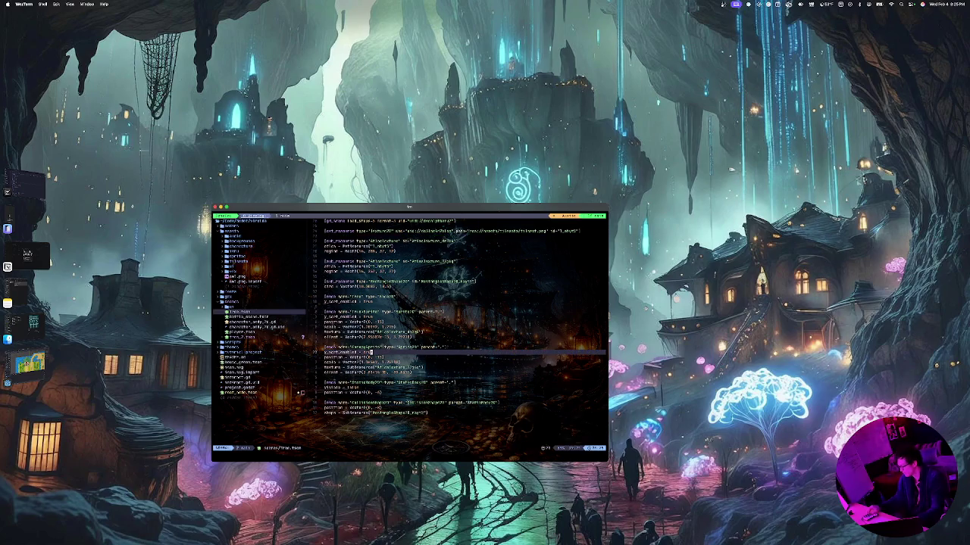
key("ctrl+backslash")
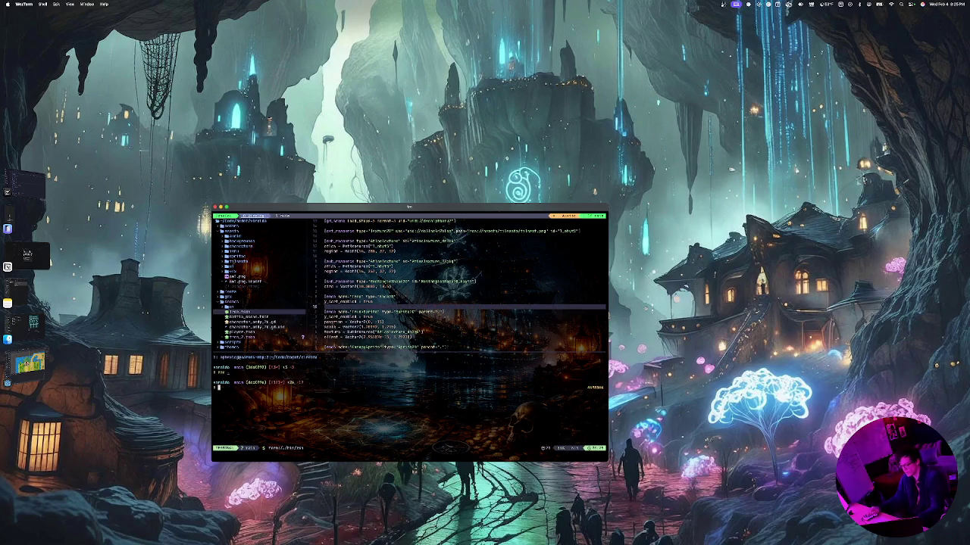
Tab-complete the source path to the Desktop tileset image in the shell
type("ls")
key("Tab")
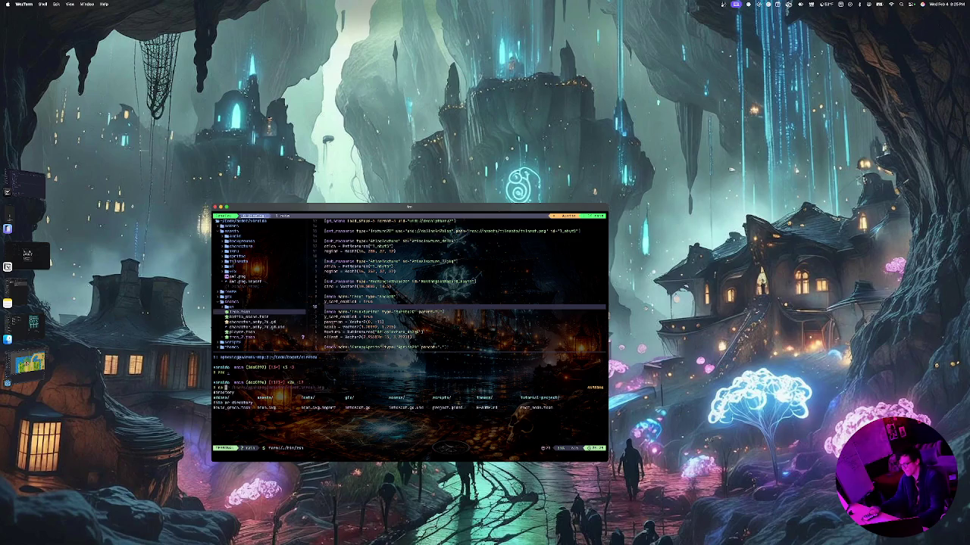
type("a")
key("Tab")
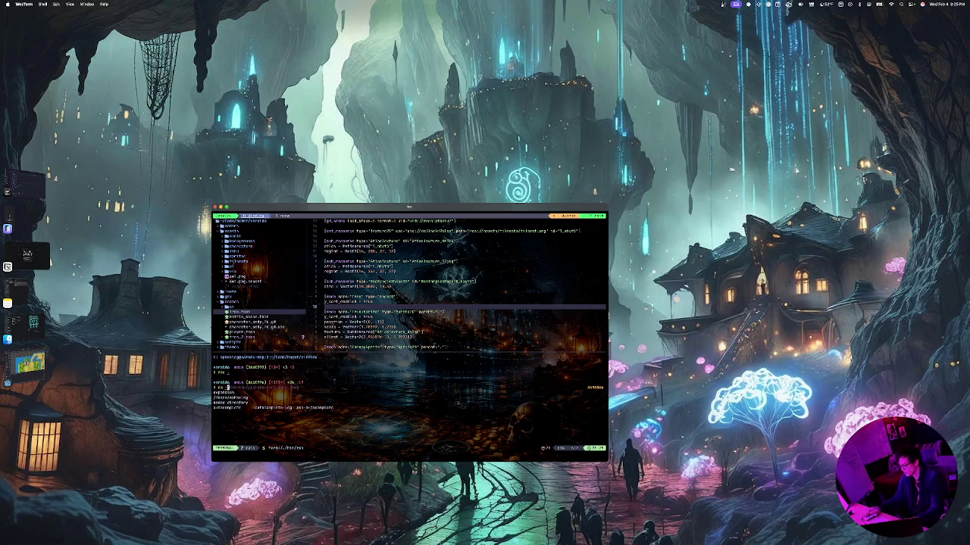
key("BackSpace")
key("Tab")
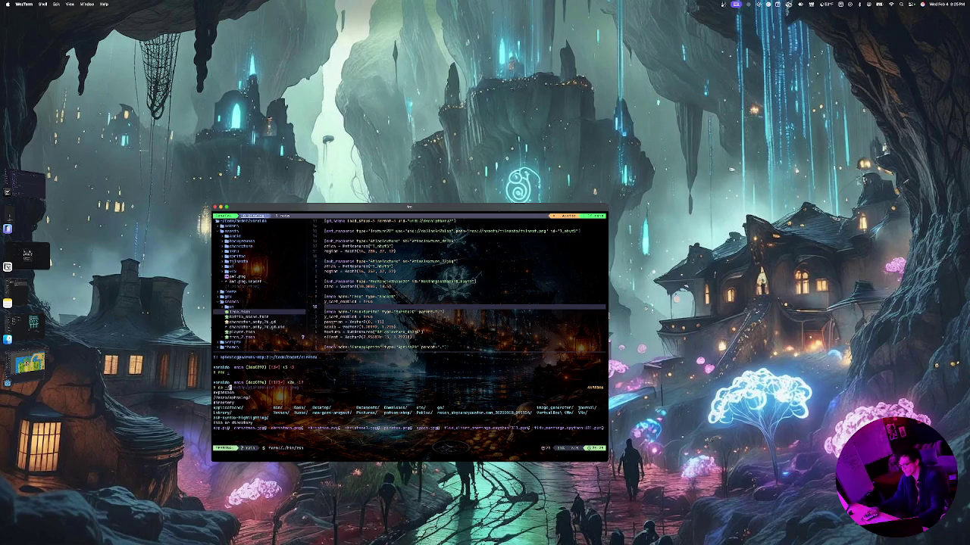
type("d")
key("Tab")
key("Tab")
key("Tab")
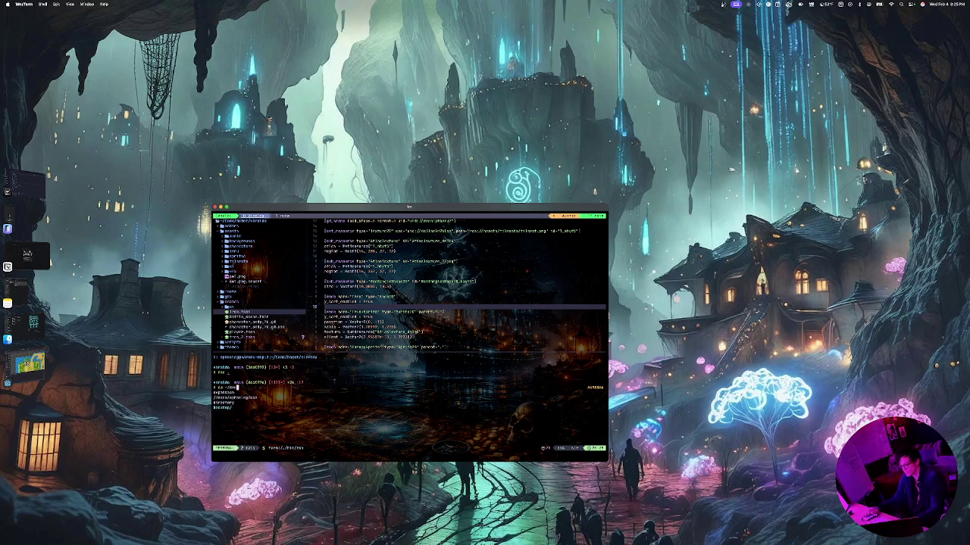
key("Tab")
key("Tab")
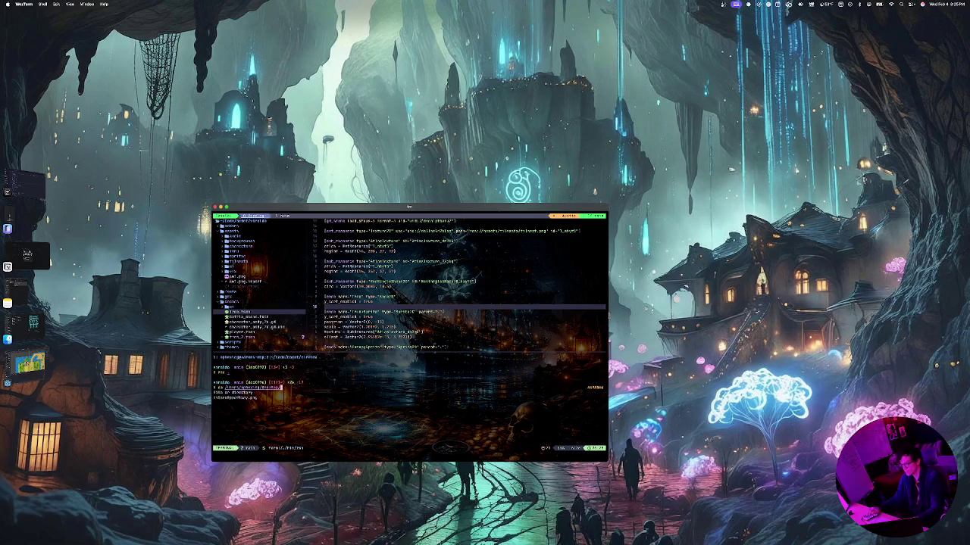
key("Tab")
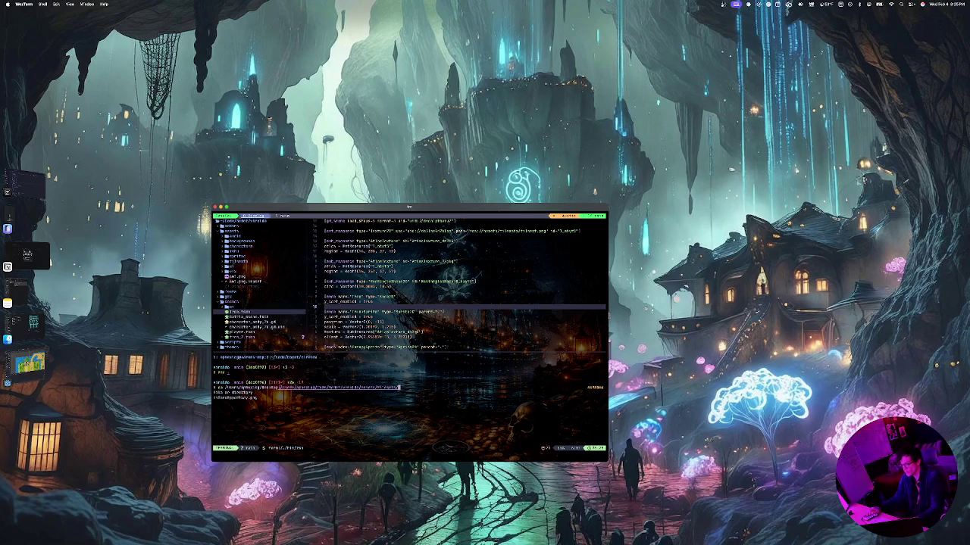
Complete the path to the project's tilesets folder and run the copy command
key("BackSpace")
key("alt+Left")
key("alt+Left")
key("alt+Left")
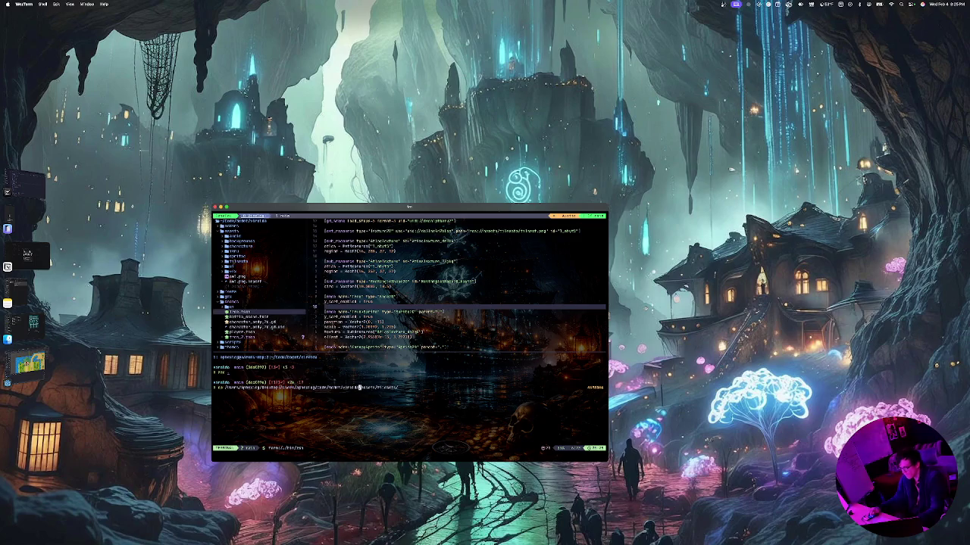
key("alt+Left")
key("alt+Left")
key("alt+Left")
key("alt+Left")
key("Tab")
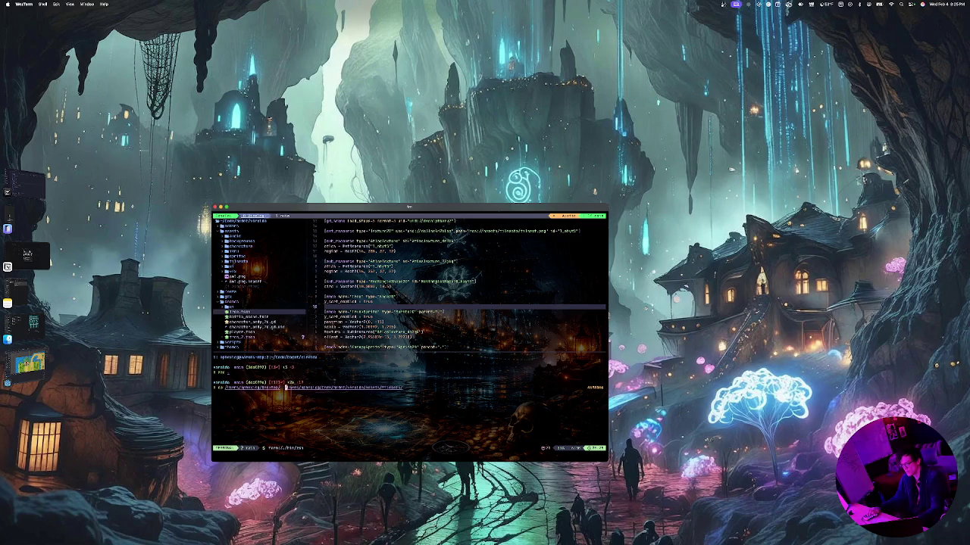
key("Tab")
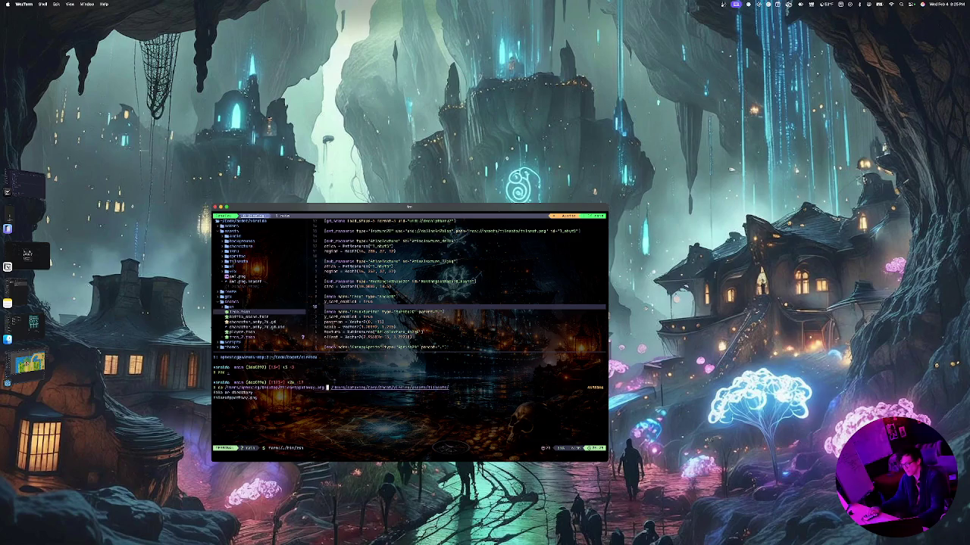
key("Return")
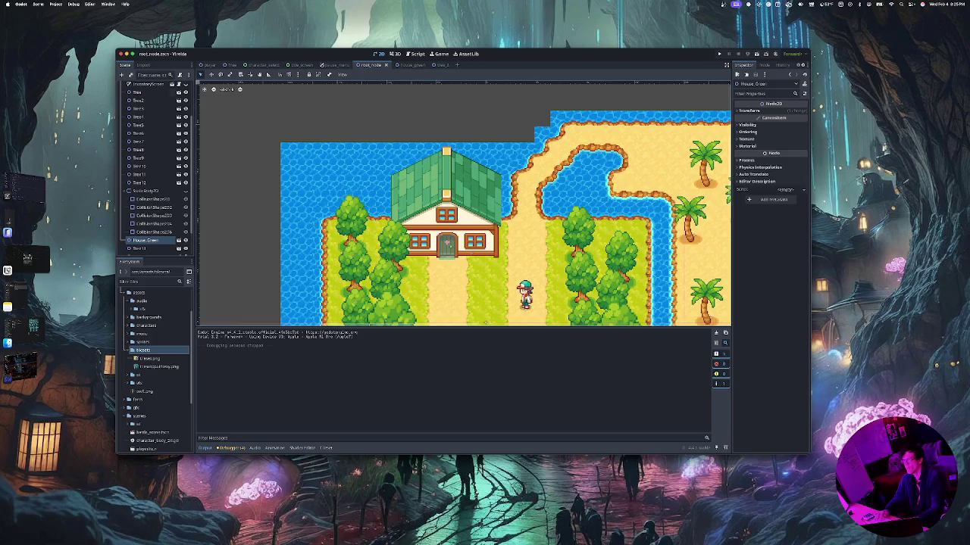
scroll(152, 167, "up", 5)
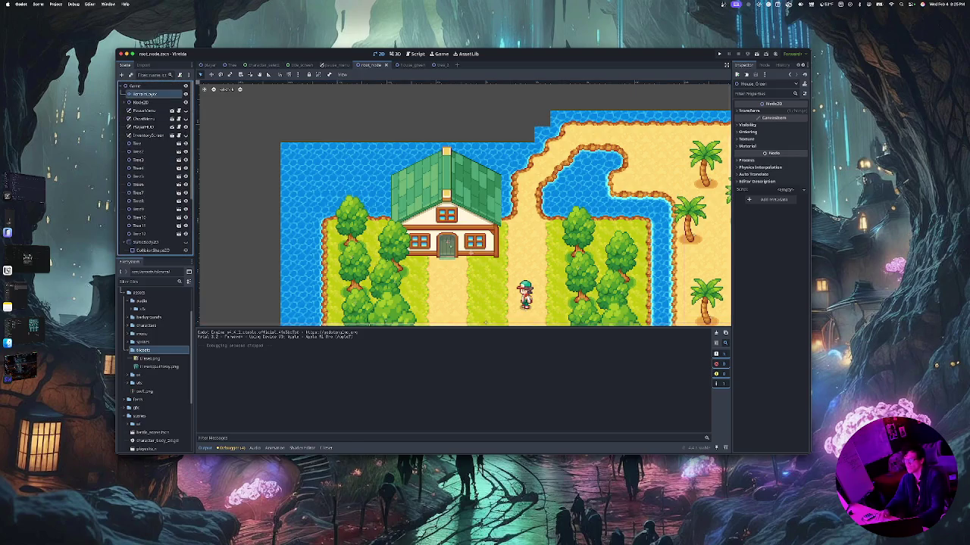
left_click(145, 94)
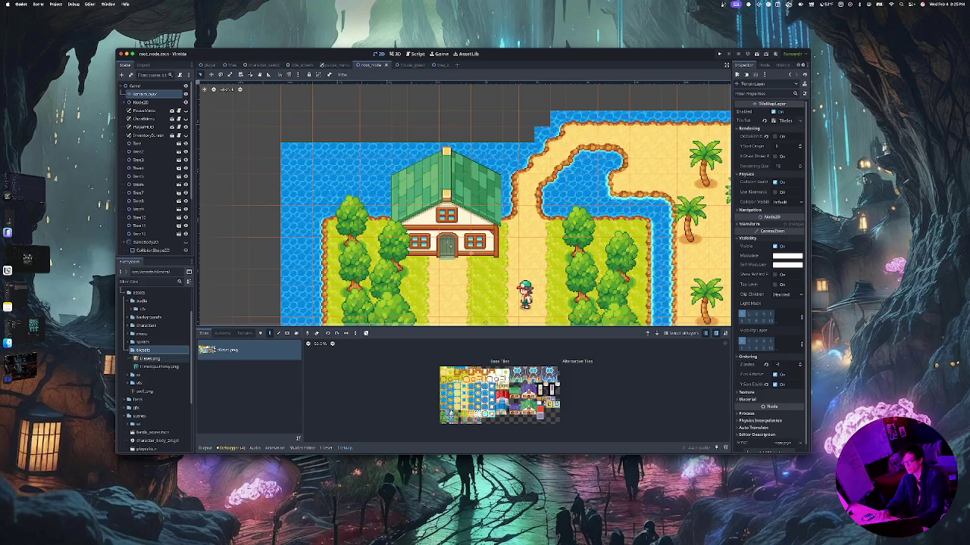
left_click(159, 367)
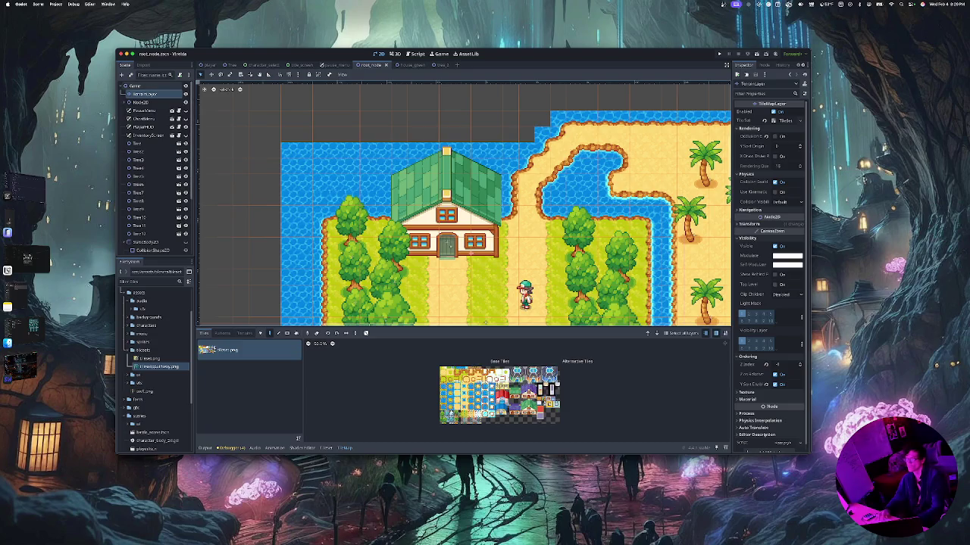
left_click(135, 86)
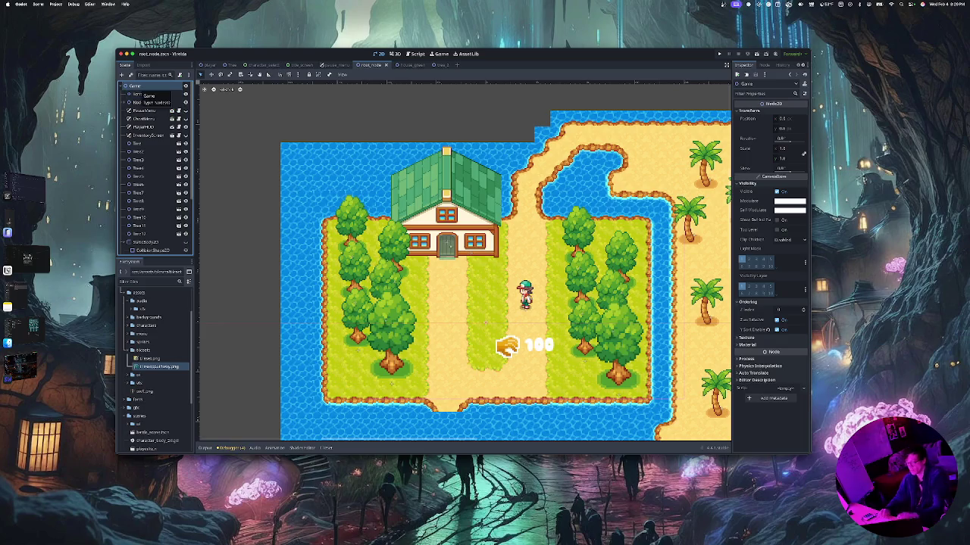
Add a TileMapLayer node under Game via the 'til' search and rename it Rocks
key("ctrl+a")
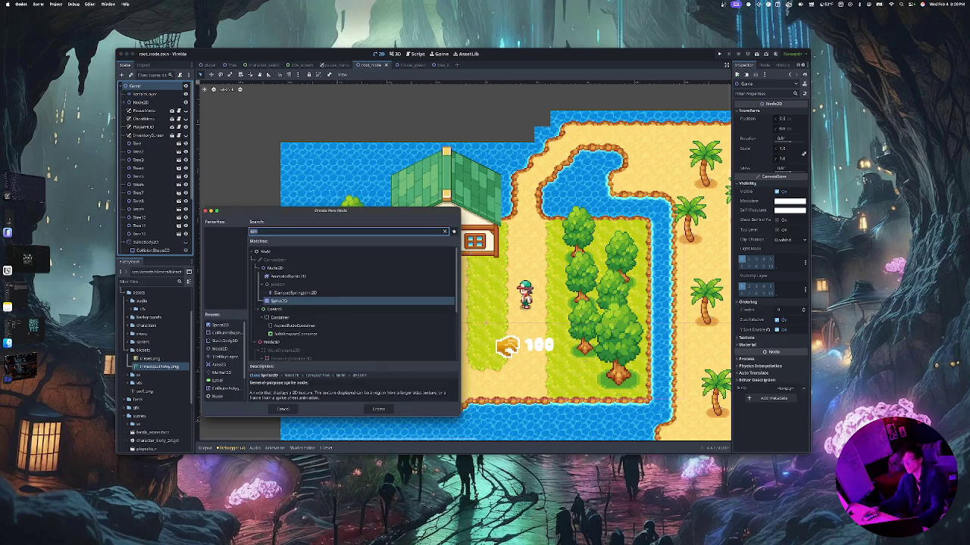
type("til")
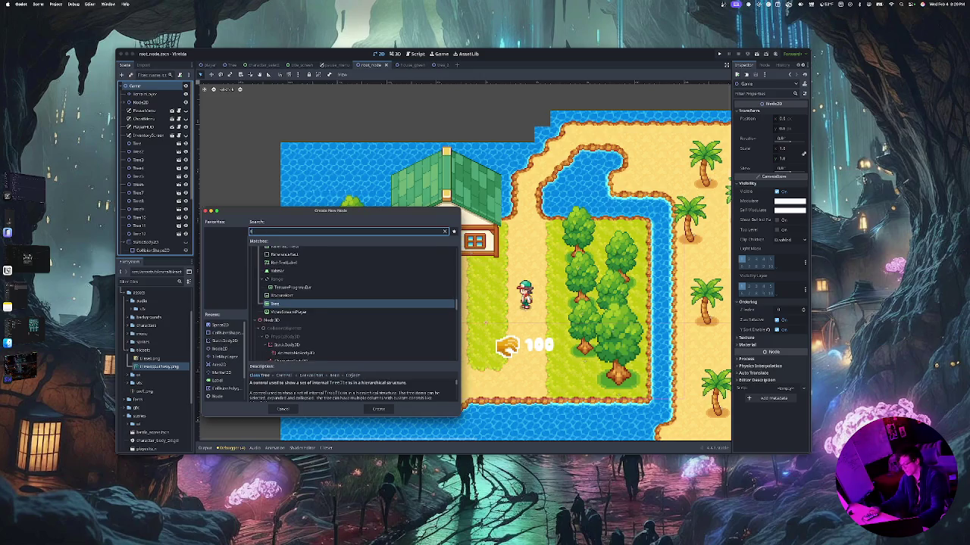
key("Down")
key("Return")
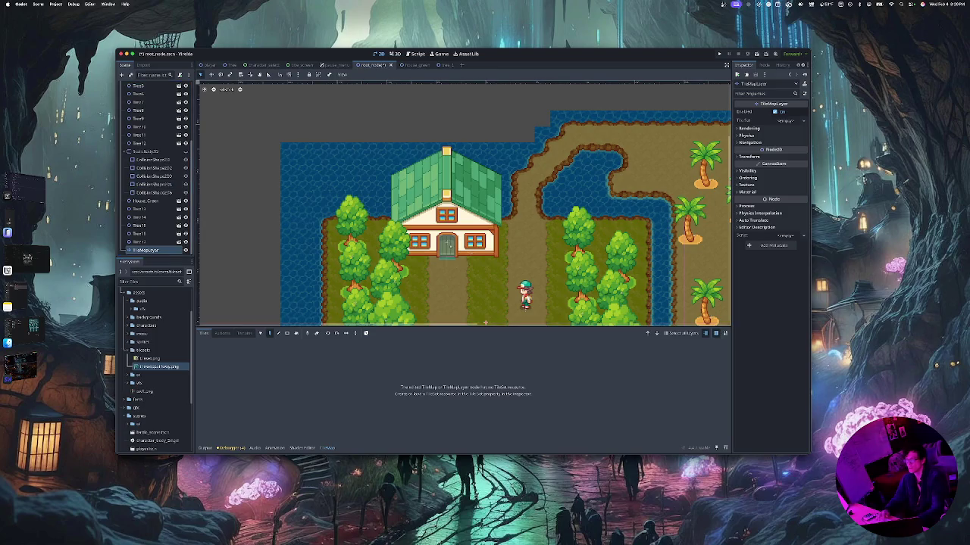
double_click(146, 250)
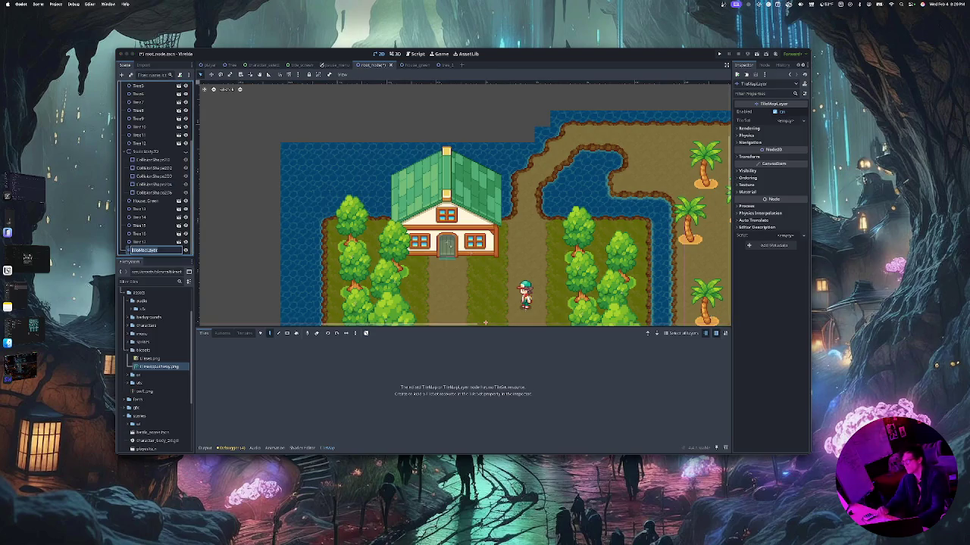
type("Grou")
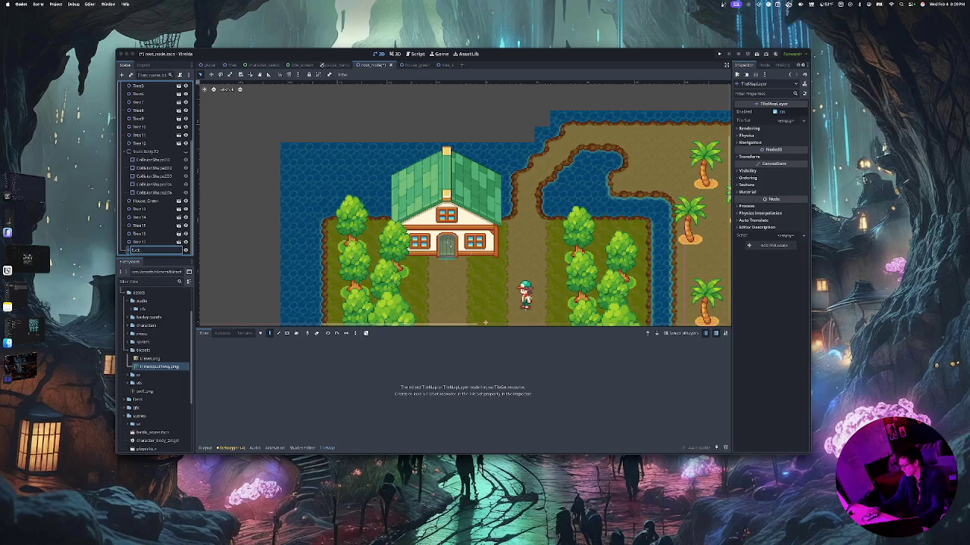
type("s")
key("Return")
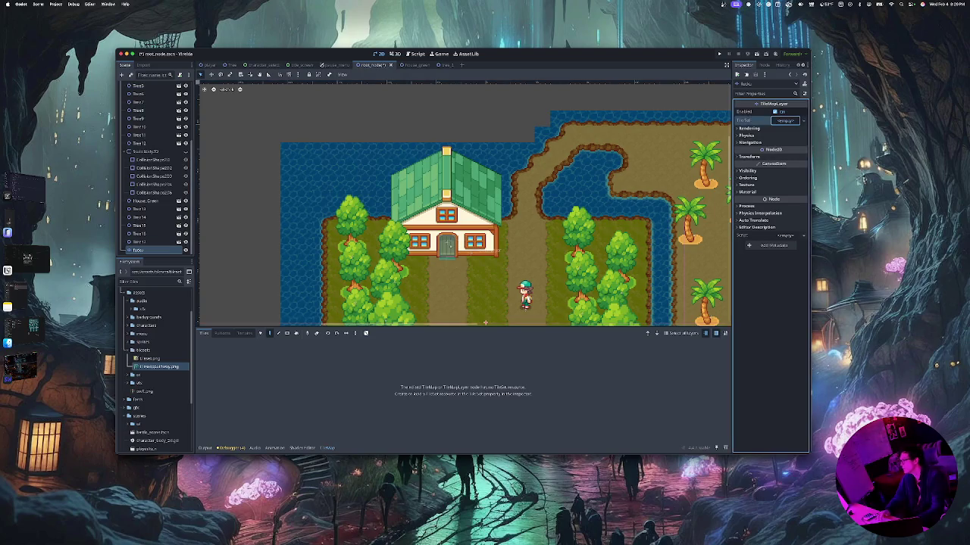
Give the Rocks layer a new TileSet, clear it, and create another one
left_click(784, 121)
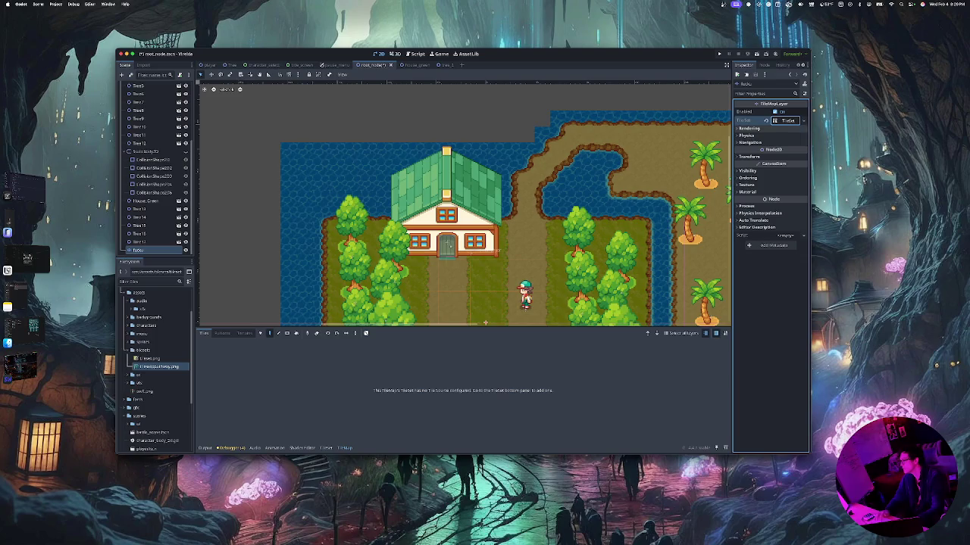
left_click(786, 130)
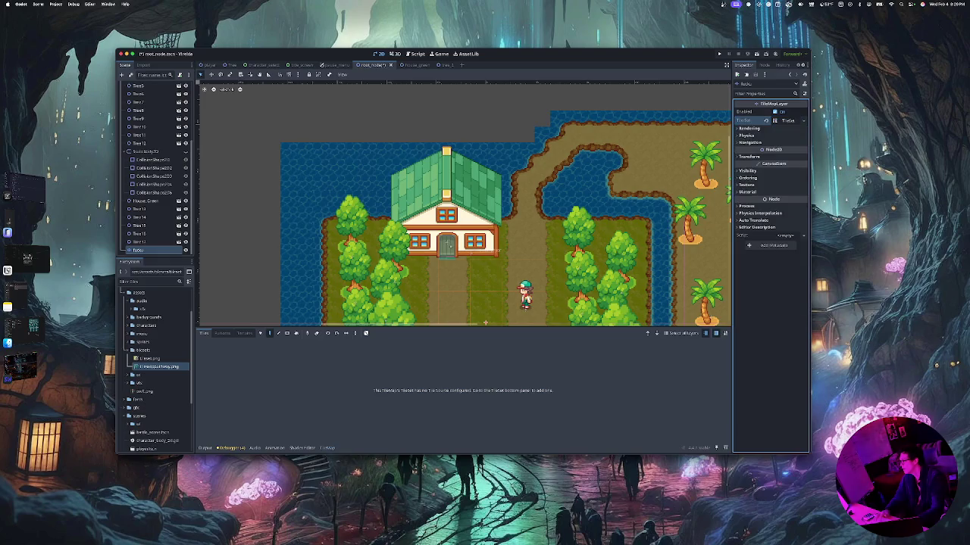
left_click(766, 120)
left_click(785, 121)
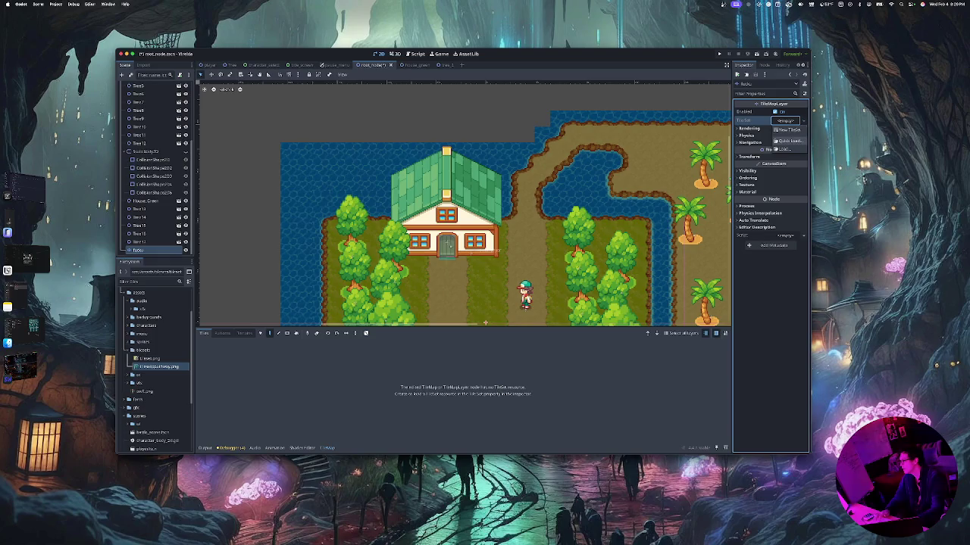
left_click(786, 129)
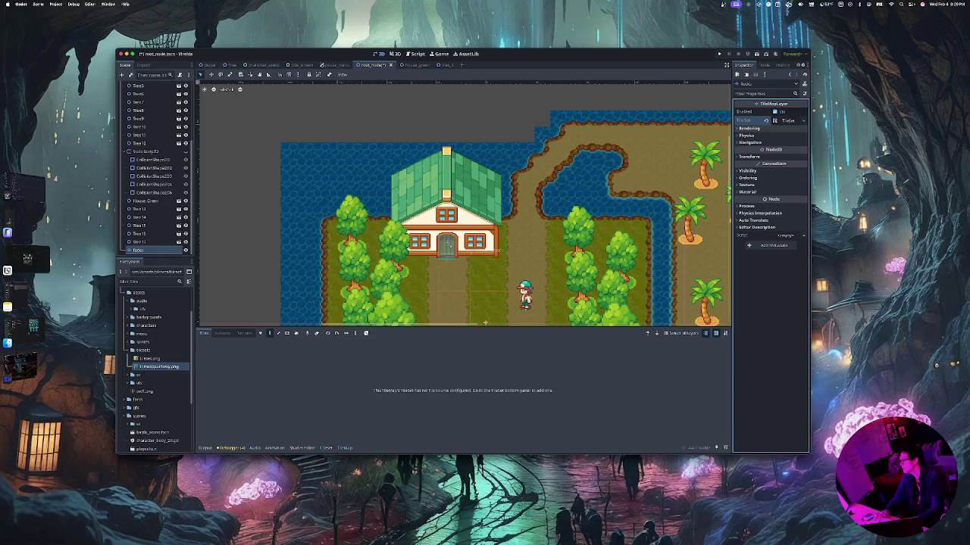
left_click(788, 121)
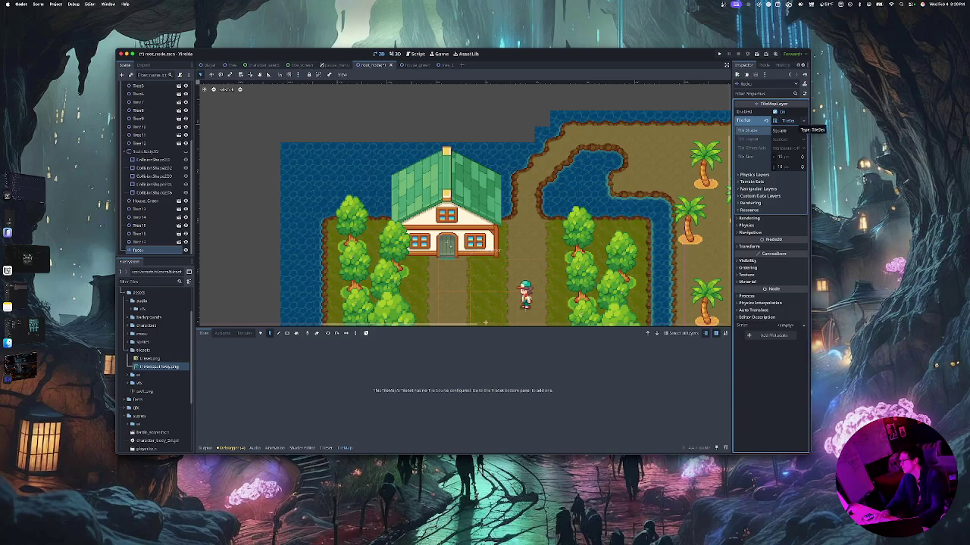
left_click(788, 120)
left_click(787, 120)
Keep the tile shape Square, then recreate and finally clear the layer's TileSet
left_click(788, 131)
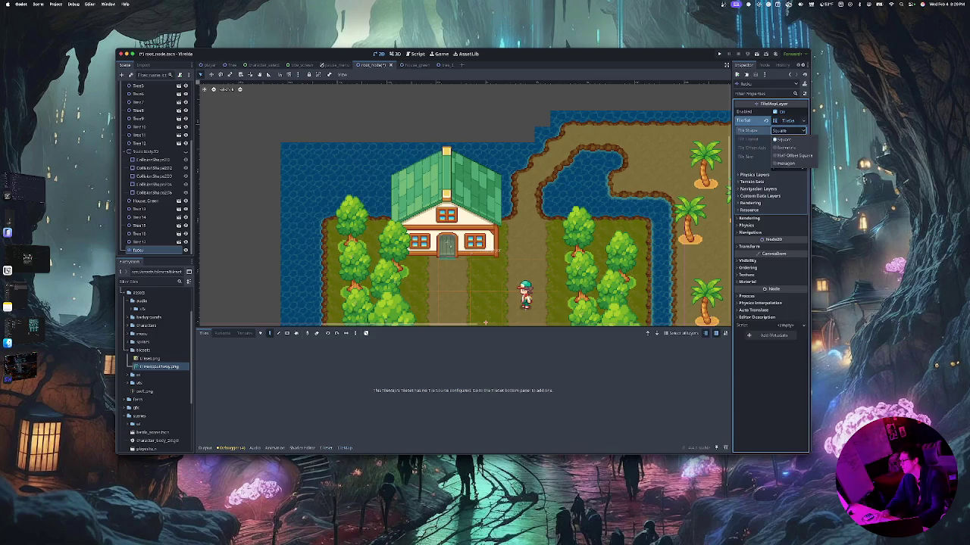
left_click(784, 139)
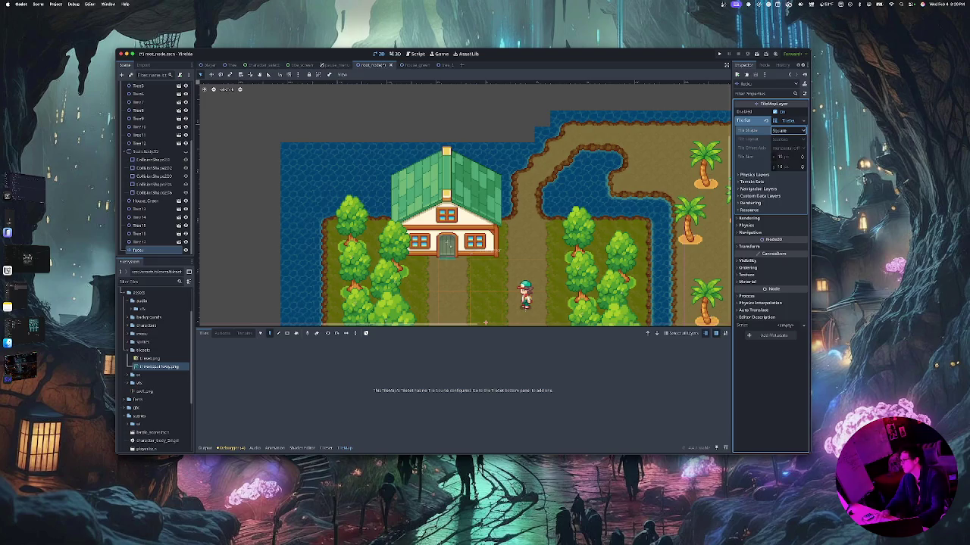
left_click(787, 130)
left_click(788, 120)
left_click(788, 120)
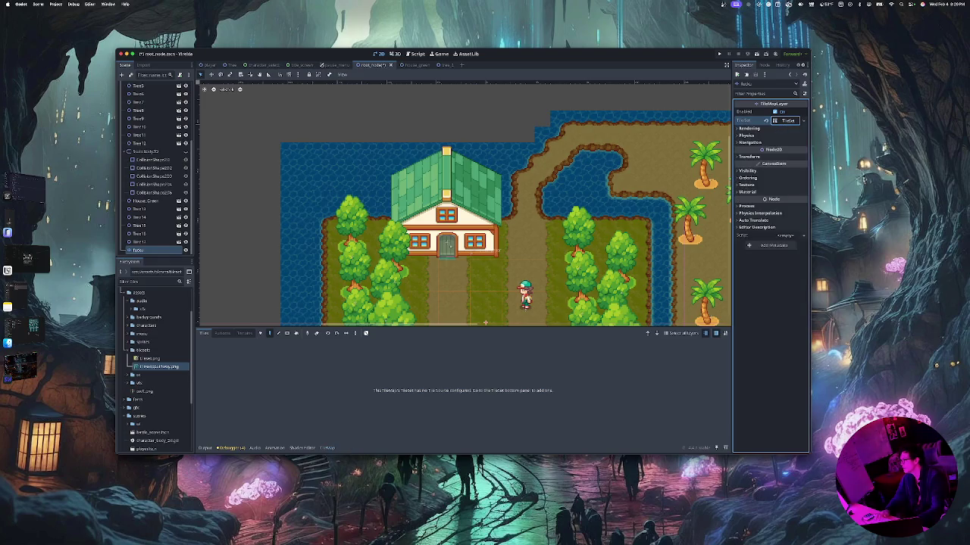
left_click(803, 120)
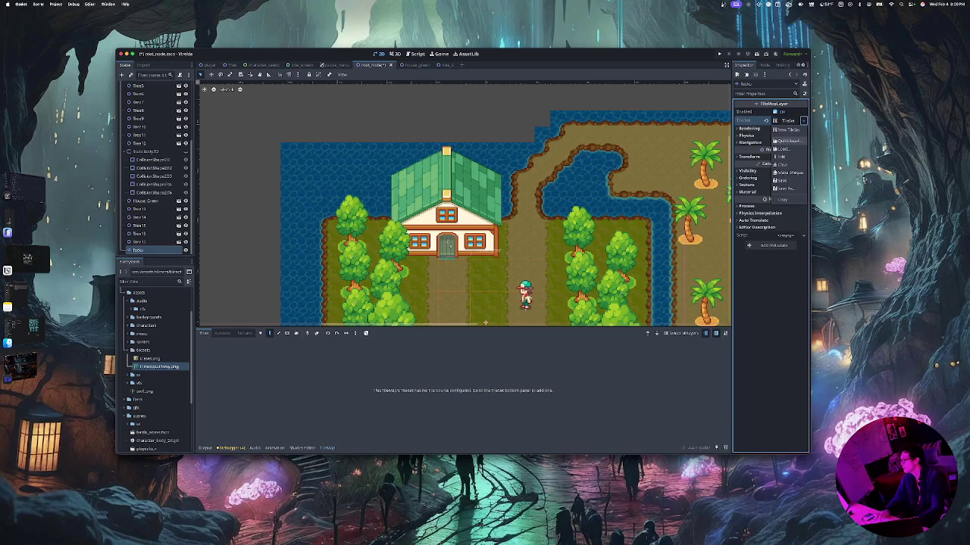
left_click(786, 130)
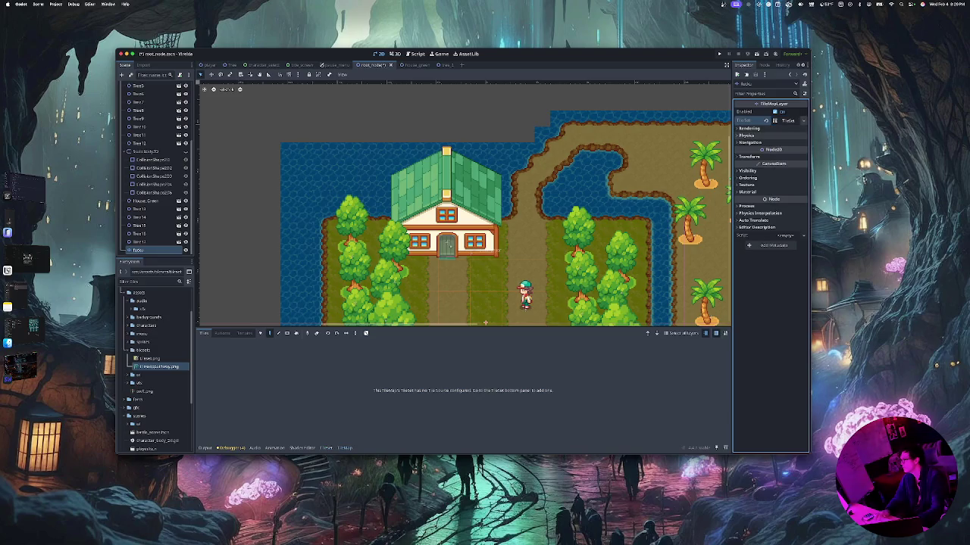
left_click(803, 121)
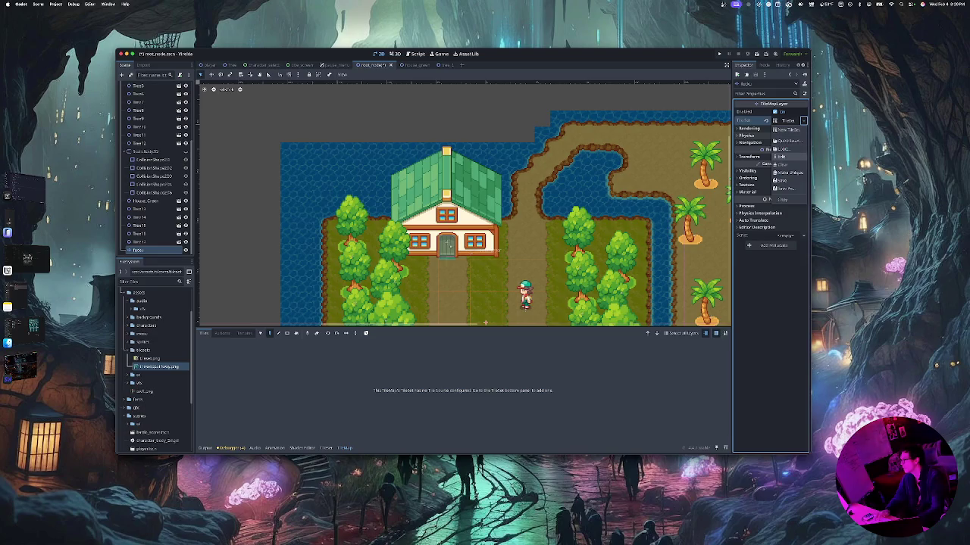
left_click(783, 165)
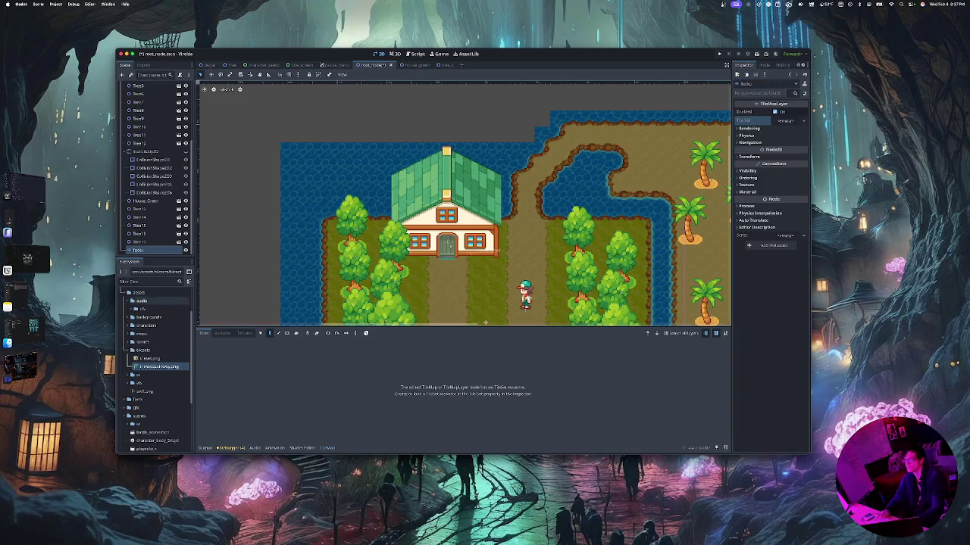
Select TerrainLayer and expand its TileSet's terrain, navigation, custom data and rendering sections
scroll(155, 167, "up", 5)
scroll(155, 167, "down", 5)
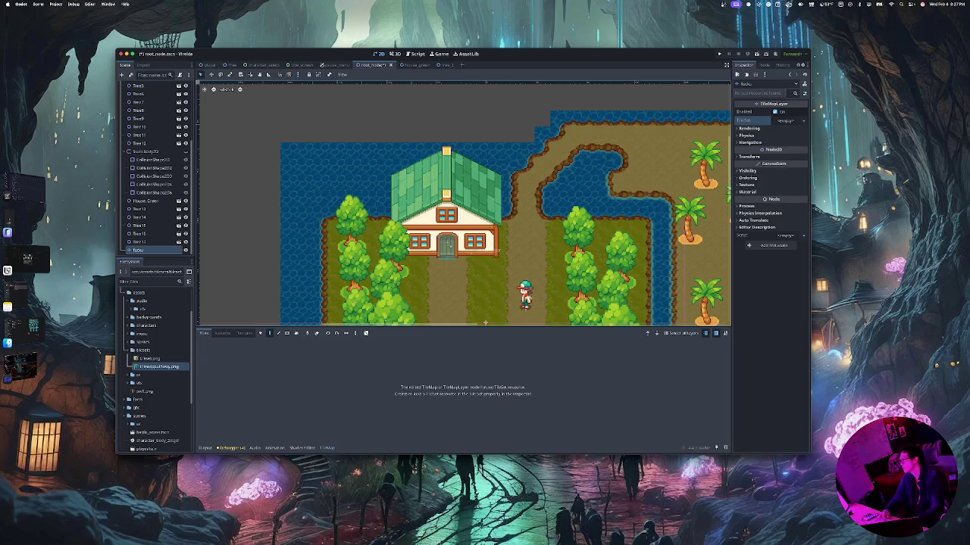
scroll(155, 167, "up", 5)
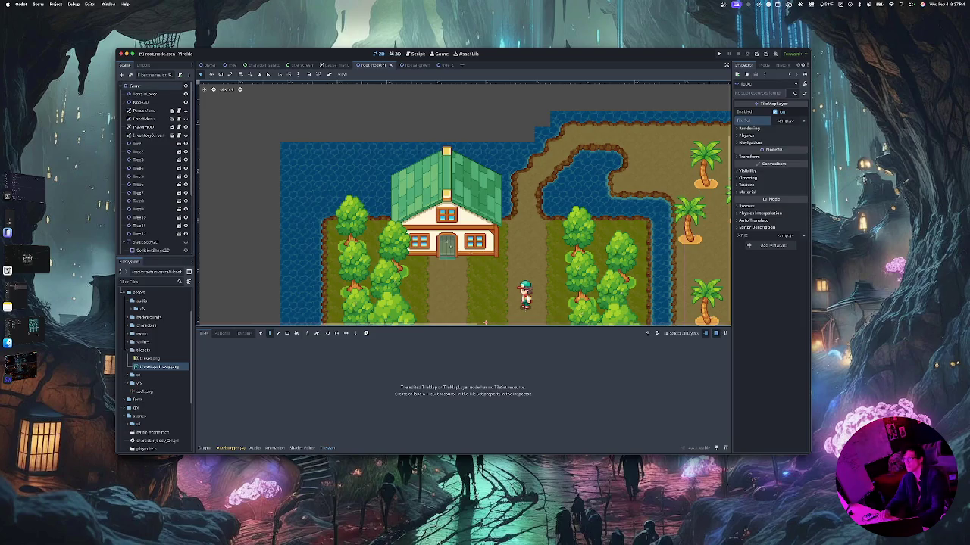
left_click(144, 94)
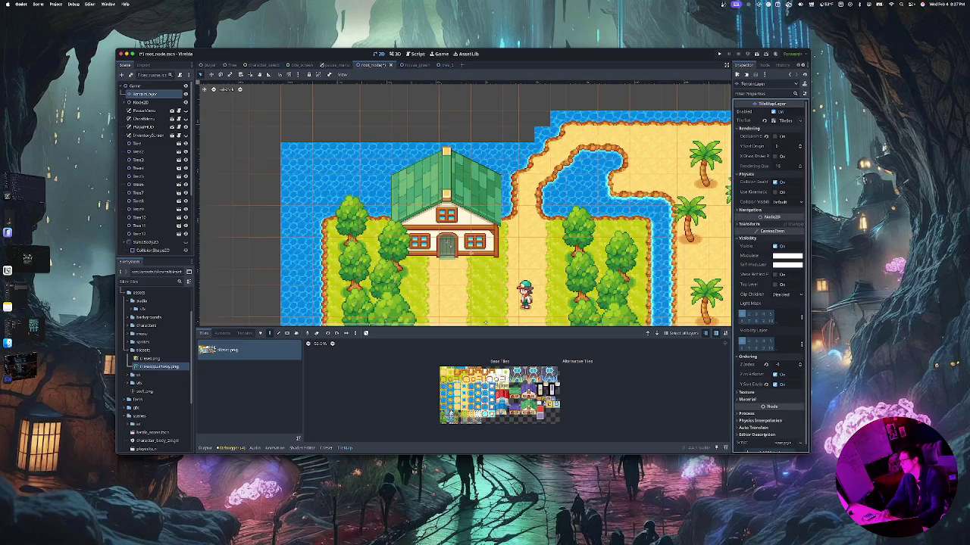
left_click(750, 128)
left_click(776, 111)
left_click(775, 111)
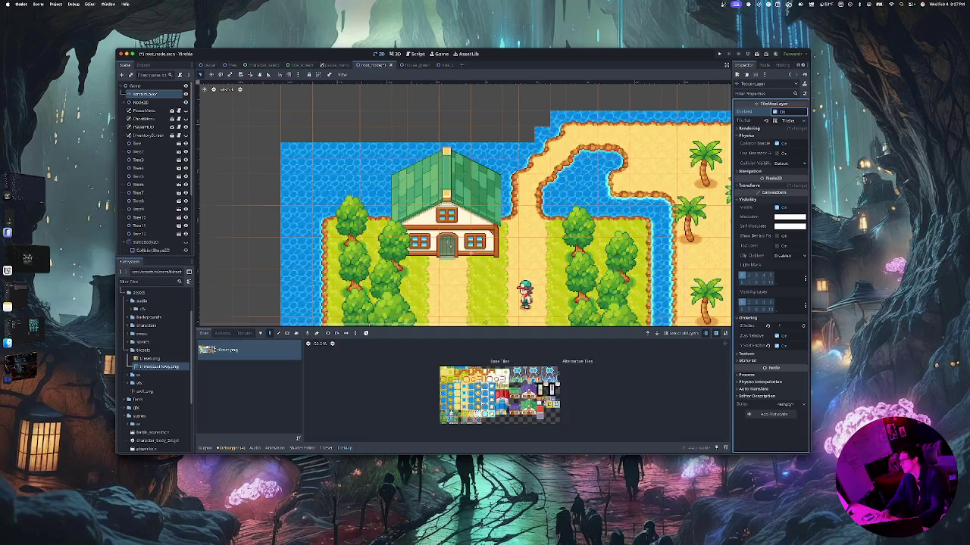
left_click(785, 120)
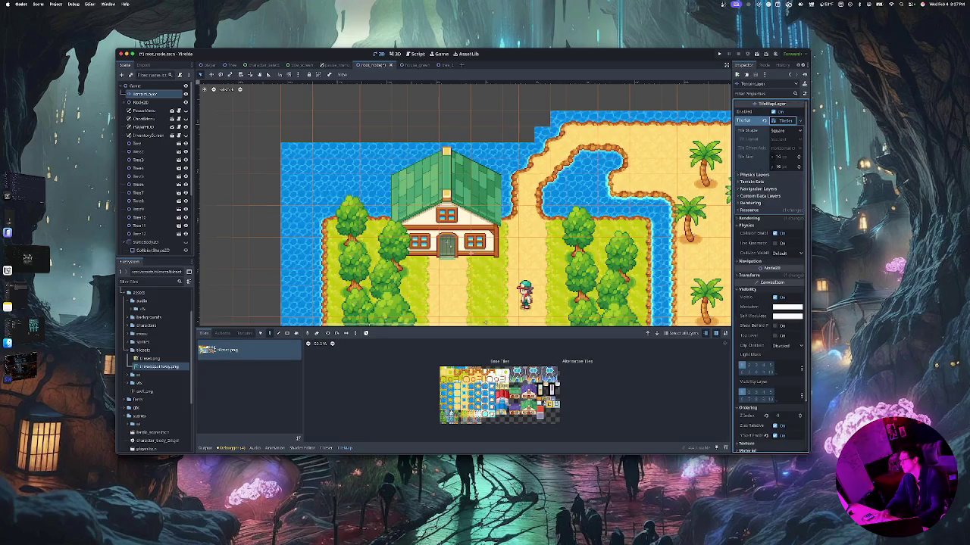
left_click(753, 182)
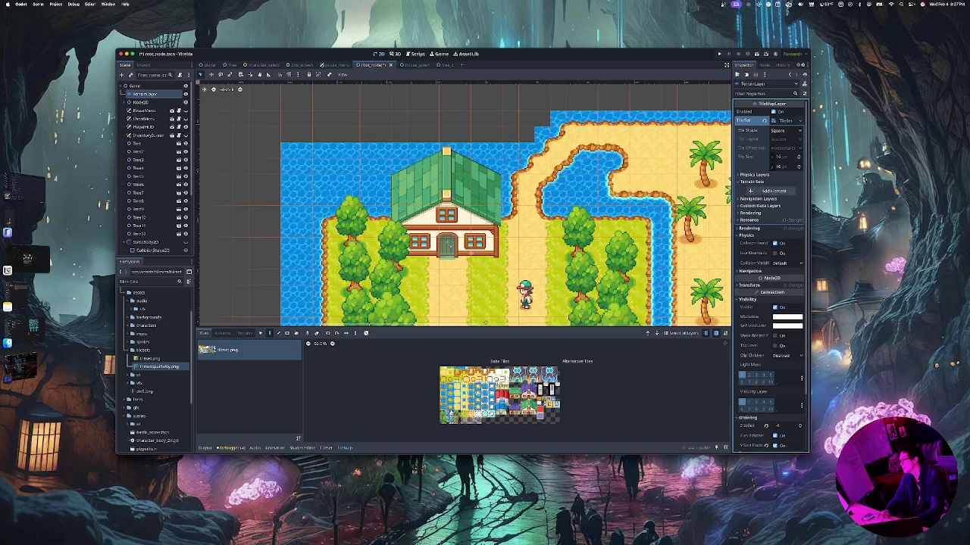
left_click(753, 182)
left_click(756, 189)
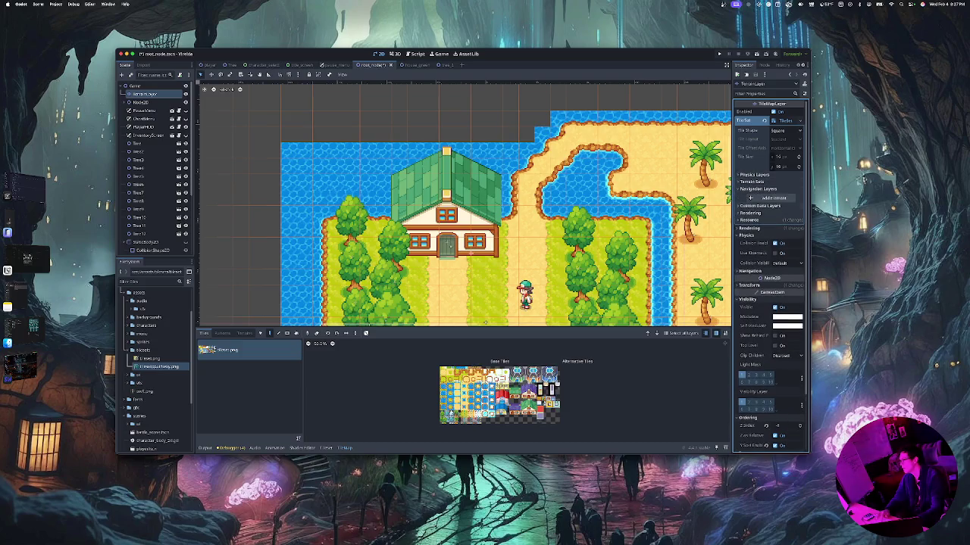
left_click(759, 205)
left_click(750, 223)
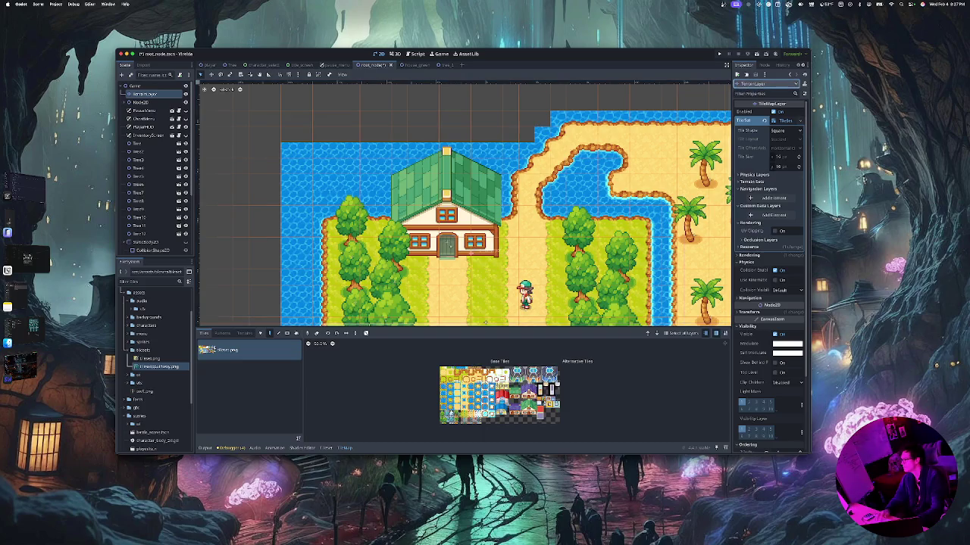
Open the TileSet resource on its own, then return to TerrainLayer's TileSet options
left_click(784, 120)
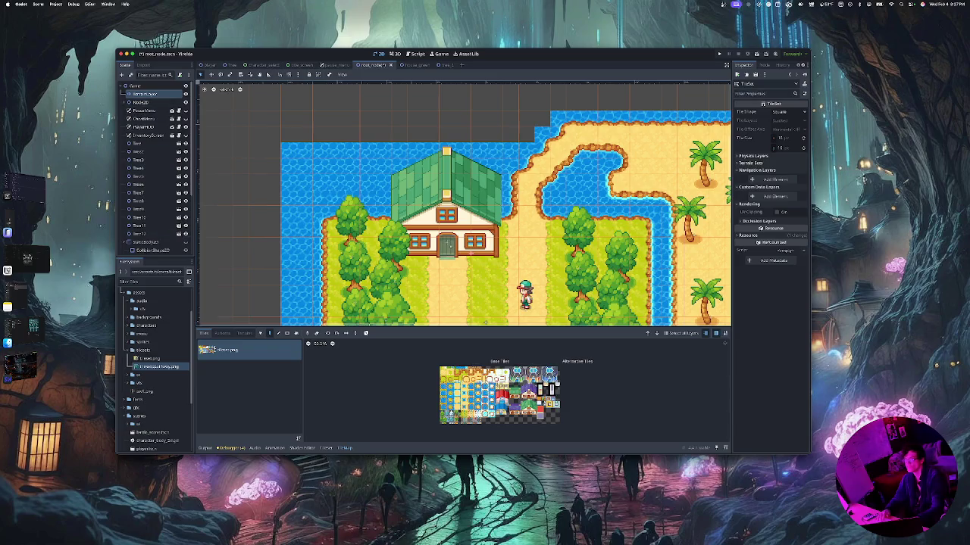
left_click(144, 94)
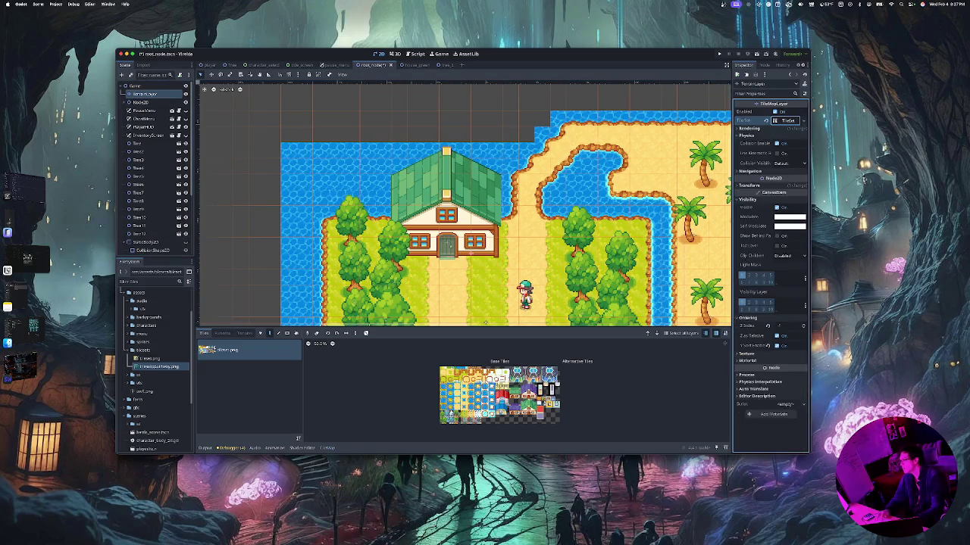
left_click(786, 121)
left_click(800, 120)
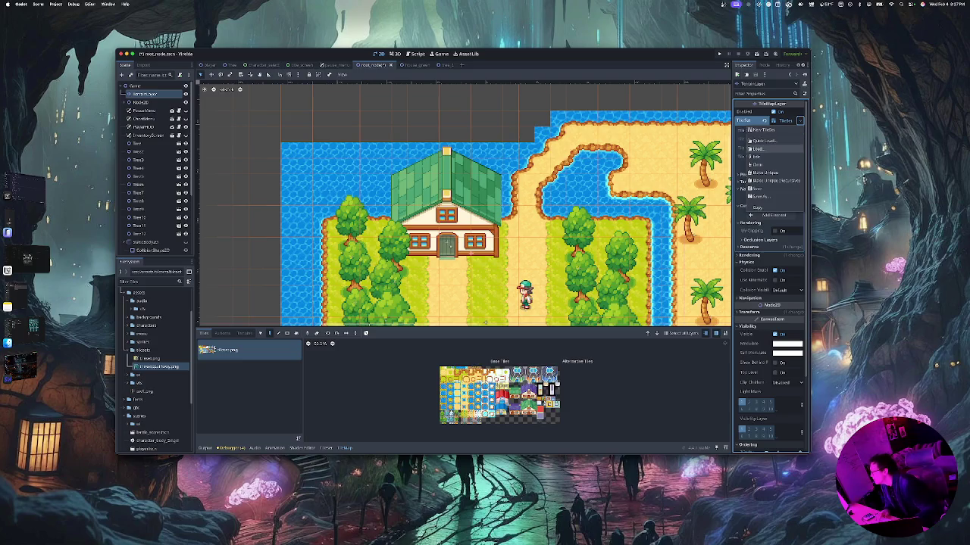
left_click(757, 148)
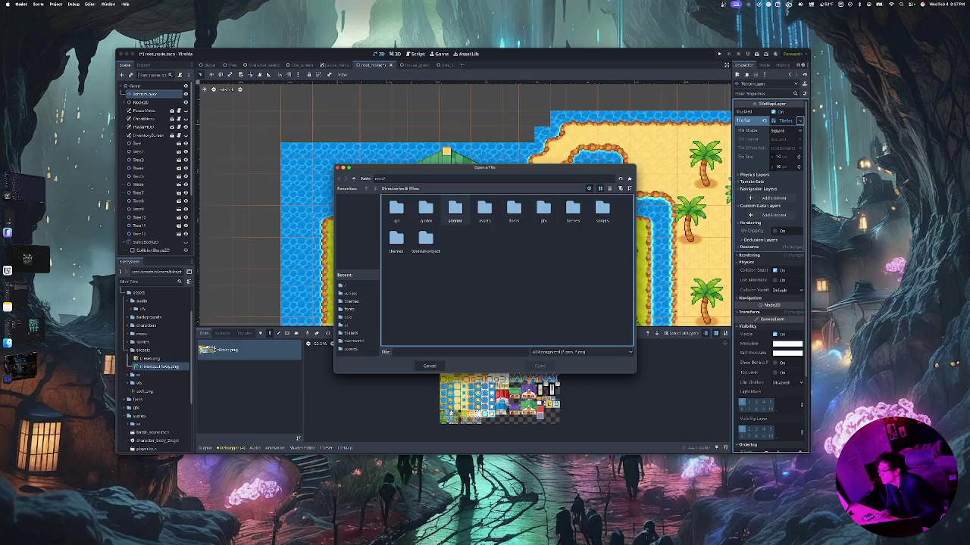
double_click(484, 209)
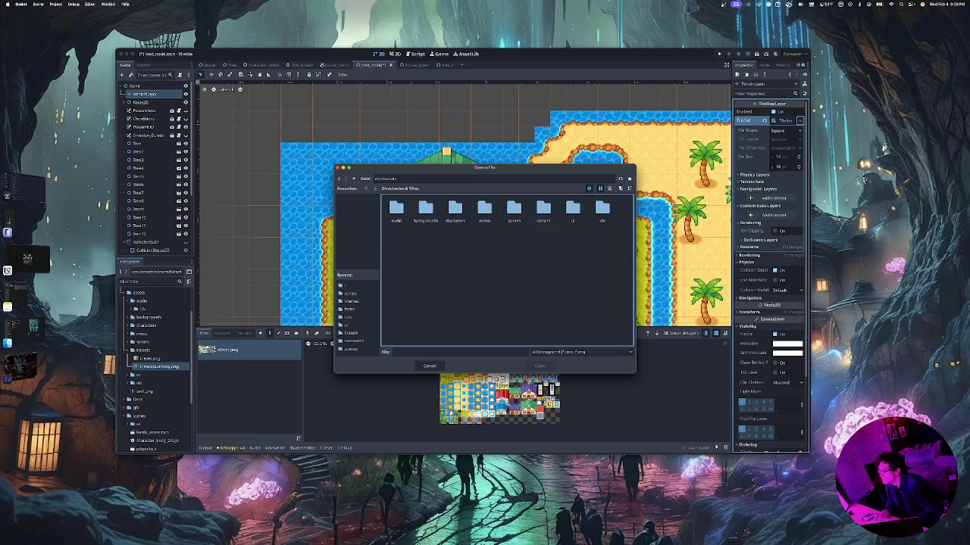
double_click(543, 209)
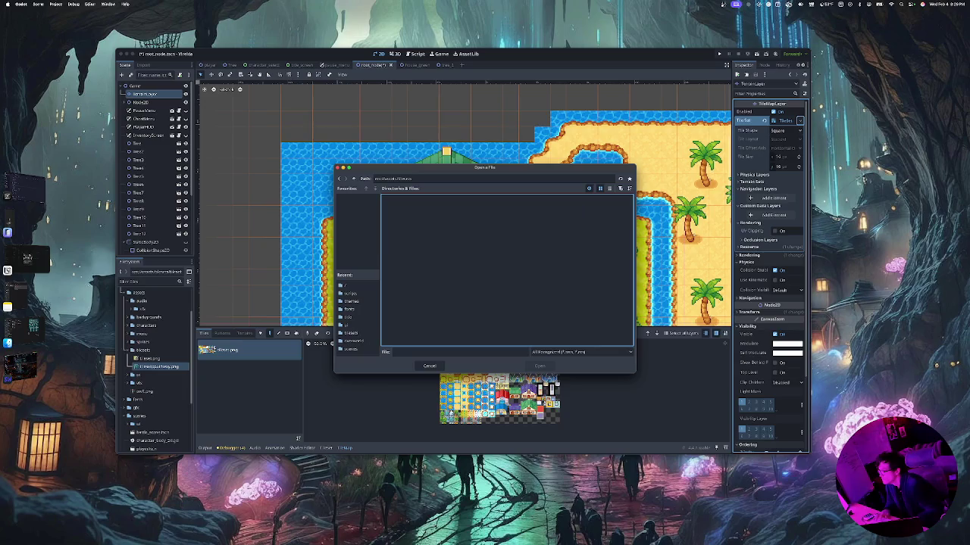
left_click(429, 366)
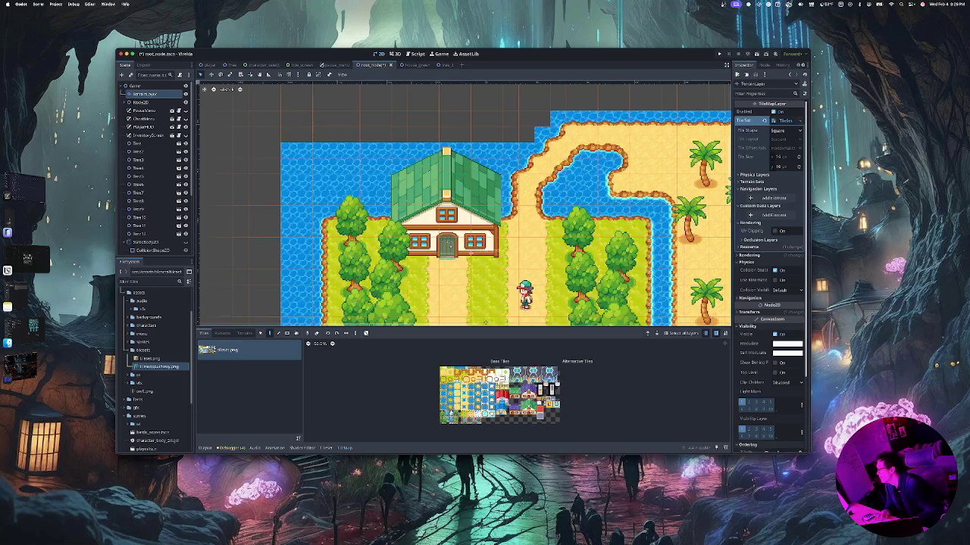
left_click(785, 131)
left_click(780, 140)
left_click(786, 120)
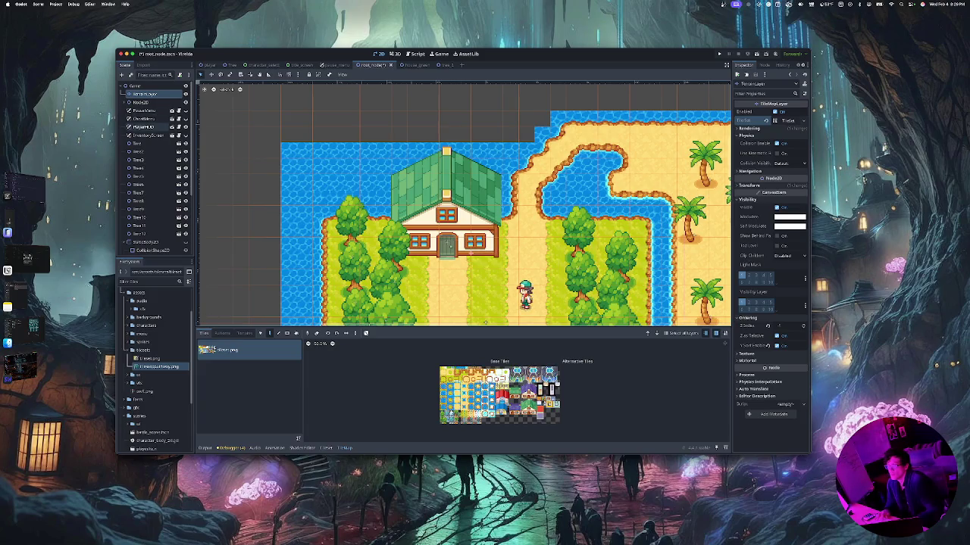
Give the empty TileMapLayer a fresh TileSet and browse its Tiles, Patterns and Terrains views
scroll(152, 166, "down", 4)
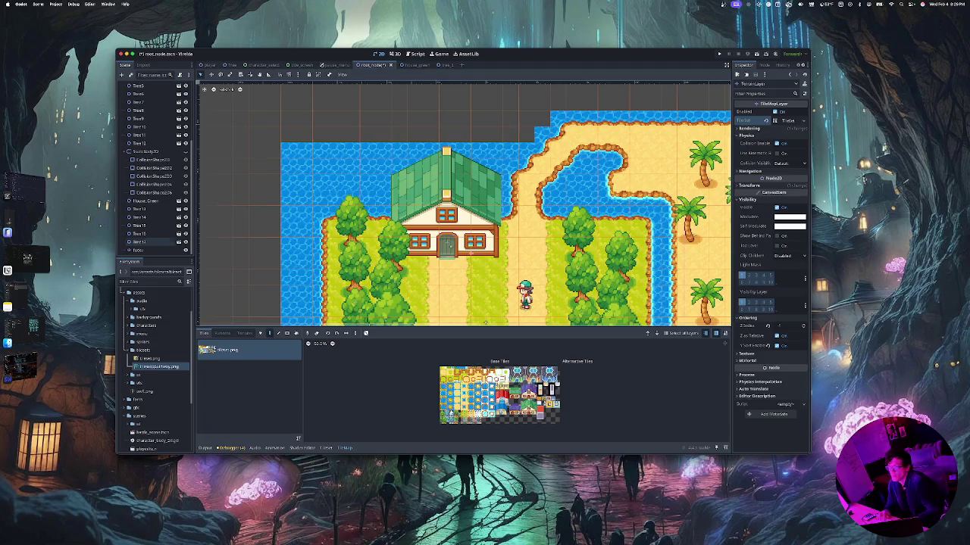
left_click(138, 250)
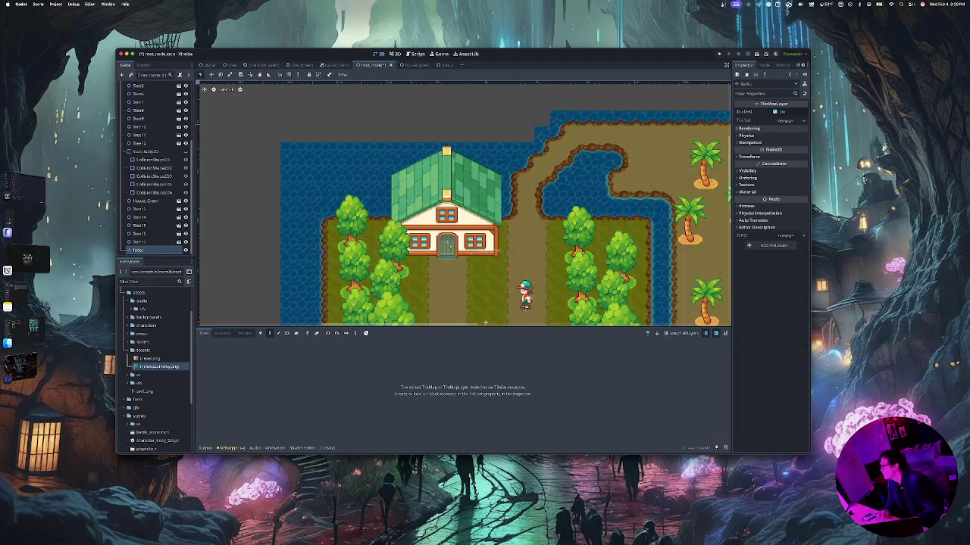
left_click(786, 120)
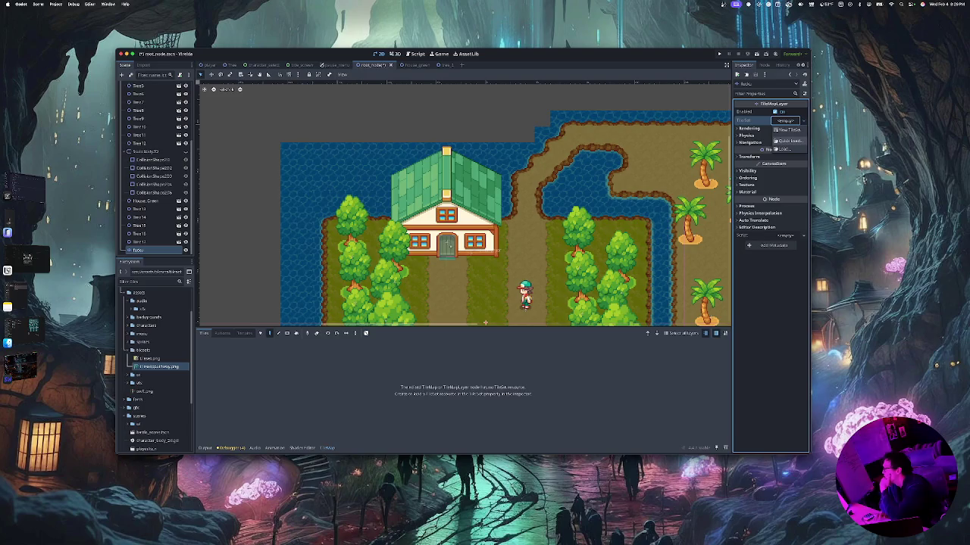
left_click(786, 130)
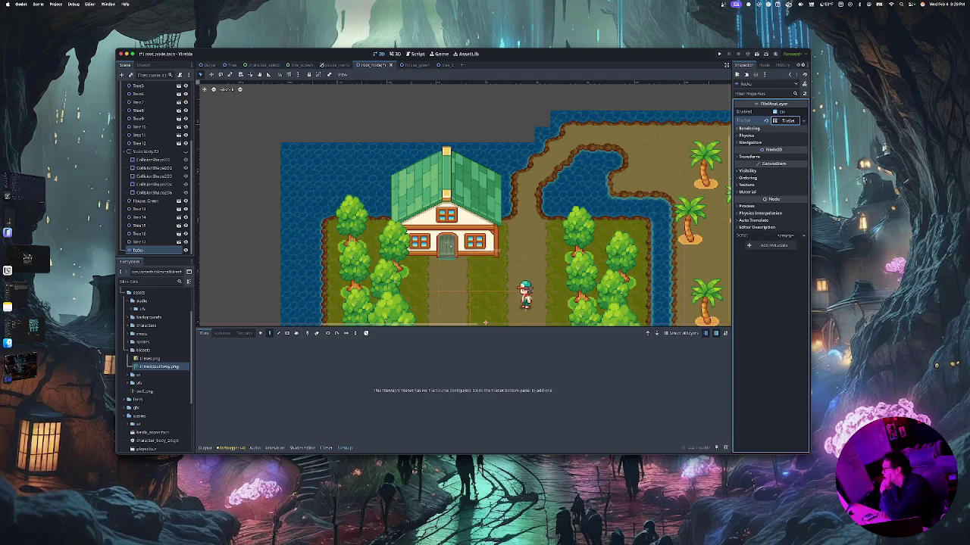
left_click(244, 333)
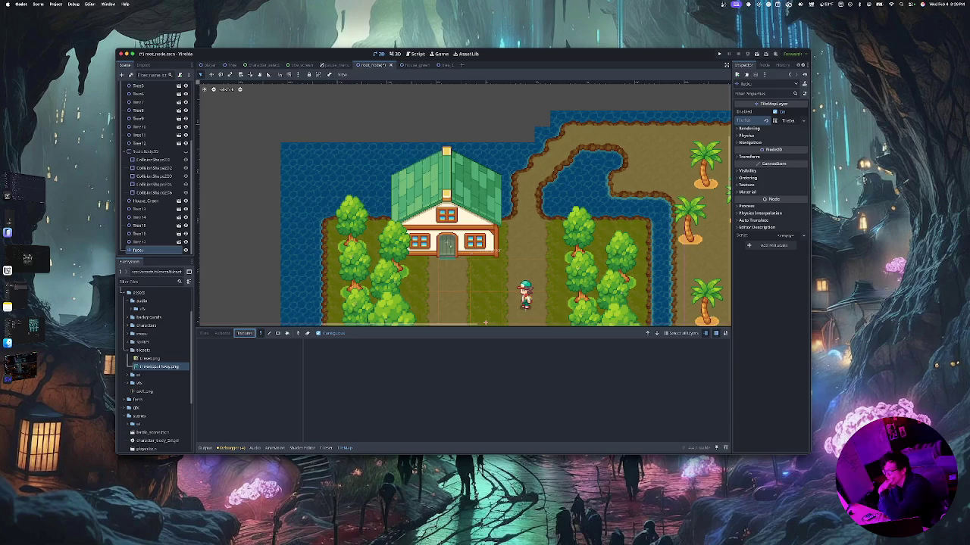
left_click(222, 334)
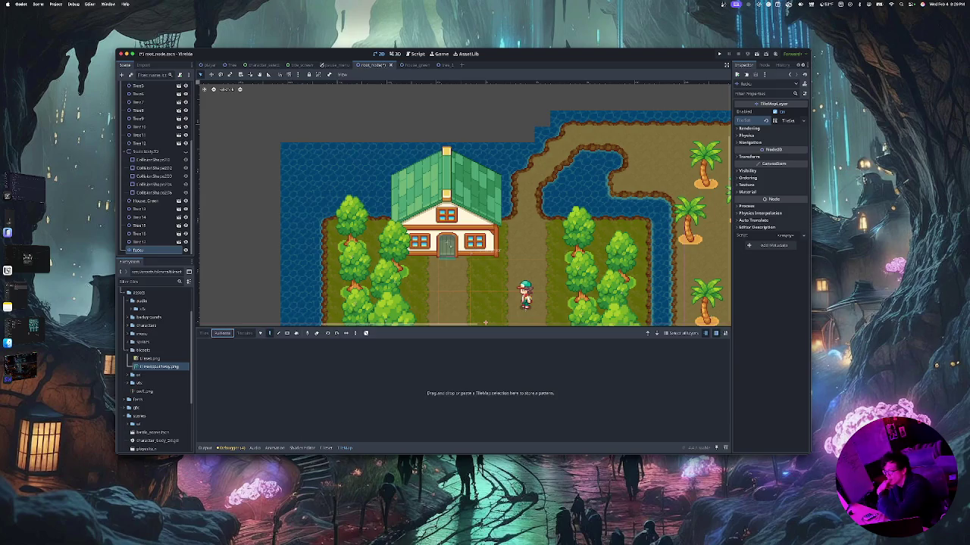
left_click(244, 333)
left_click(203, 333)
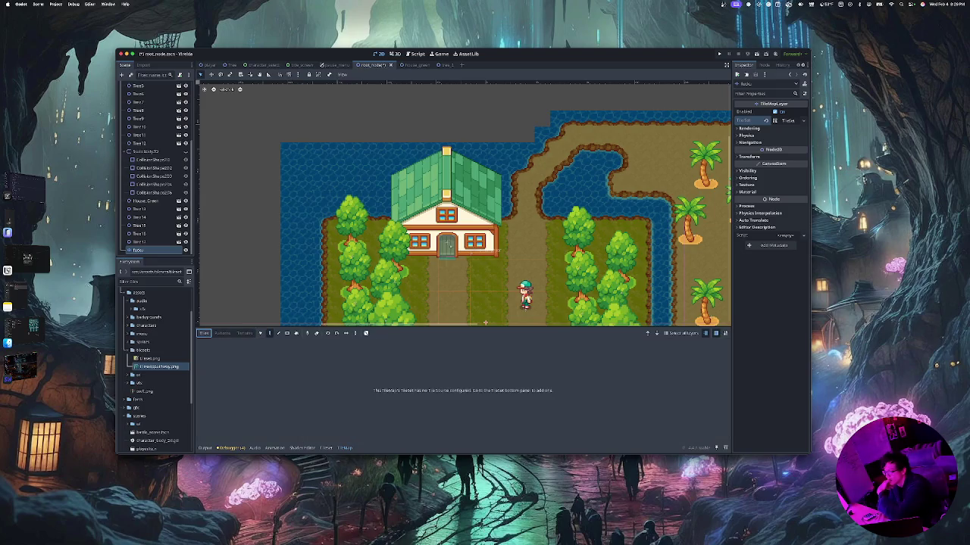
Drag tilesetpathway.png from the FileSystem dock onto the map viewport as a Sprite2D
left_click(159, 367)
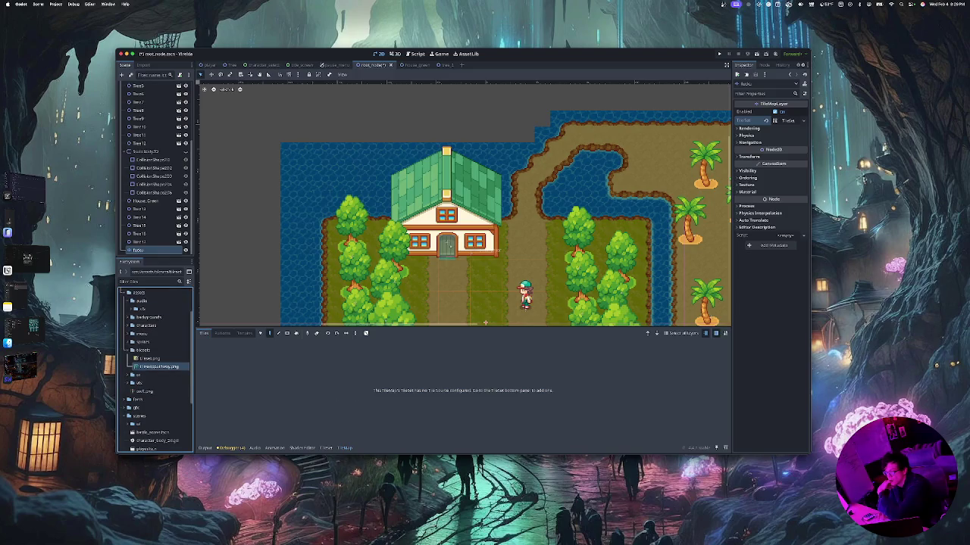
mouse_move(159, 366)
left_mouse_down()
mouse_move(280, 353)
mouse_move(215, 335)
mouse_move(315, 370)
left_mouse_up()
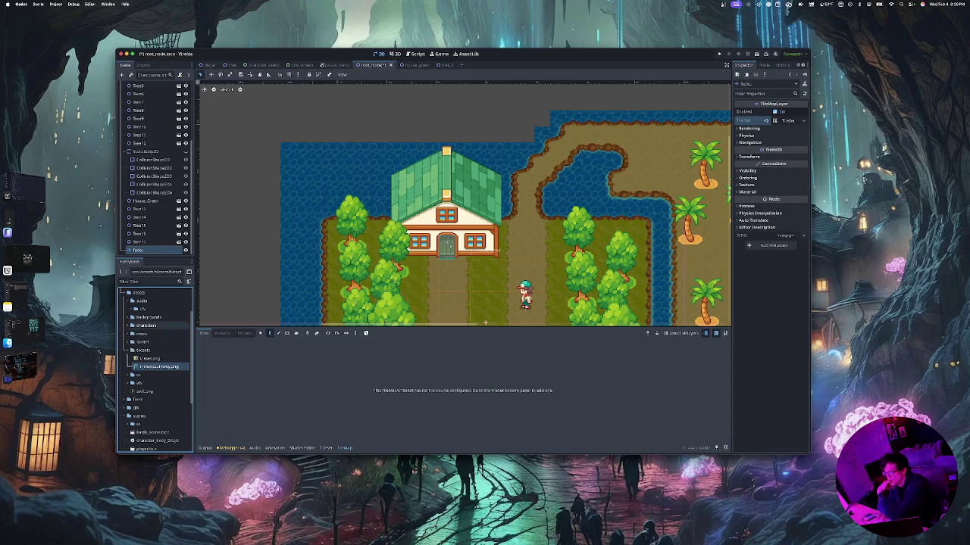
left_click(244, 334)
left_click_drag(159, 366, 426, 387)
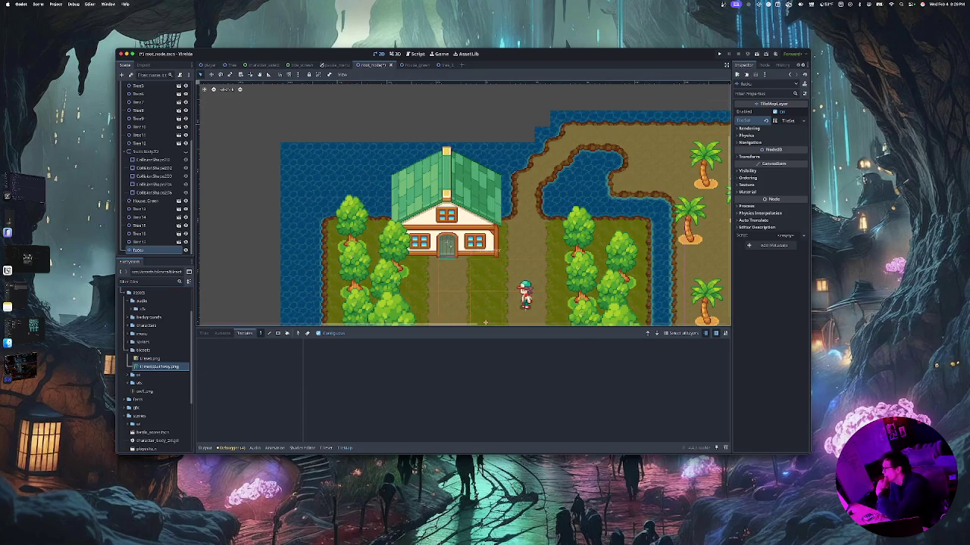
mouse_move(159, 366)
left_mouse_down()
mouse_move(643, 174)
mouse_move(560, 216)
mouse_move(493, 108)
left_mouse_up()
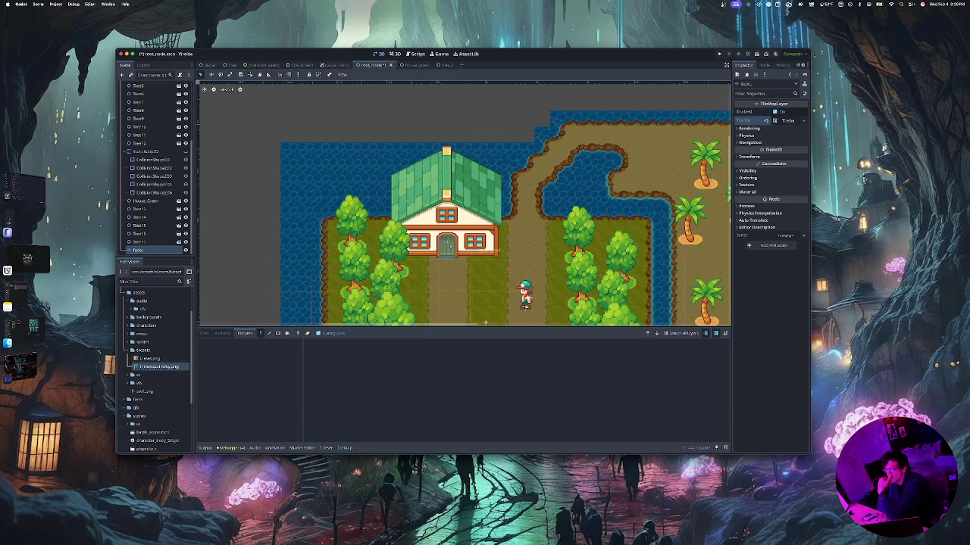
mouse_move(159, 366)
left_mouse_down()
mouse_move(282, 251)
mouse_move(394, 250)
mouse_move(334, 243)
left_mouse_up()
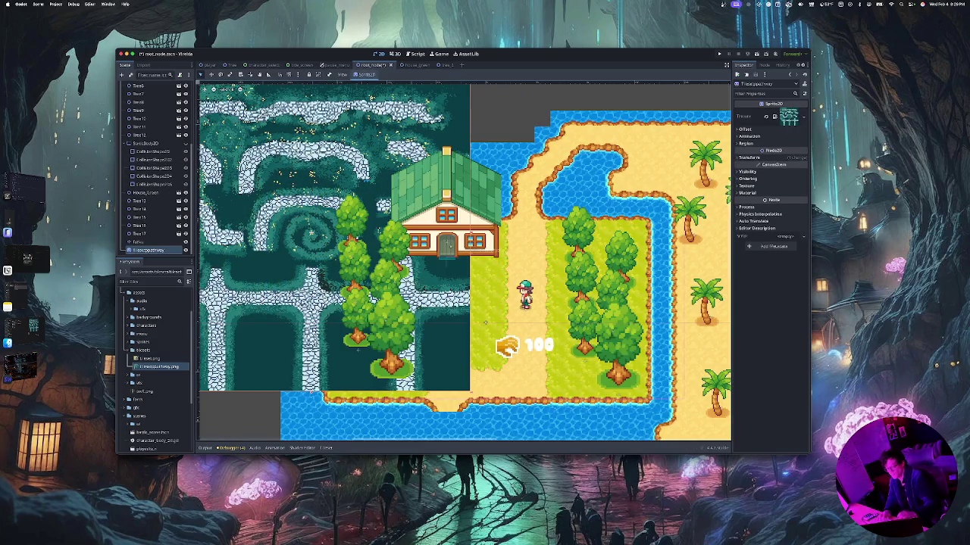
Undo the tilesetpathway sprite, check the TileMapLayer's TileSet, then select TerrainLayer
key("ctrl+z")
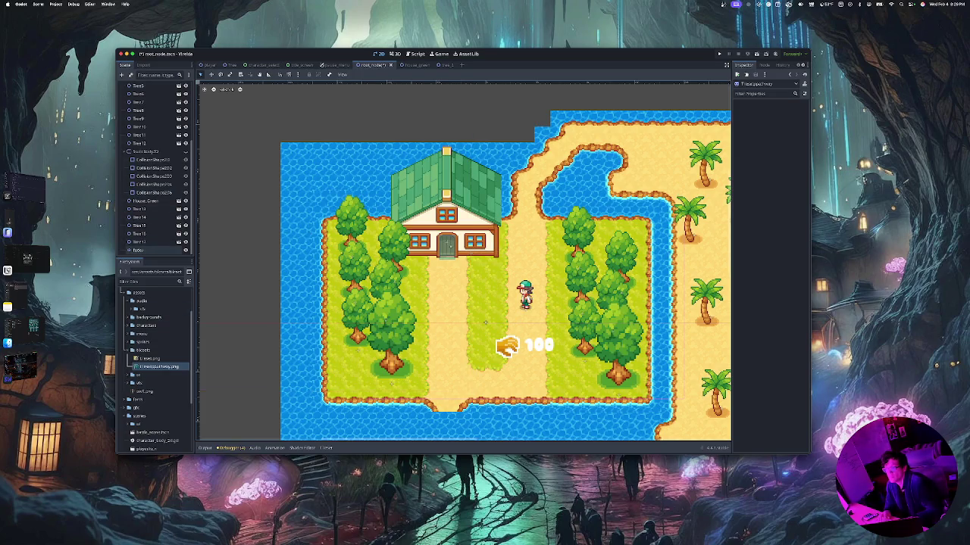
left_click(140, 250)
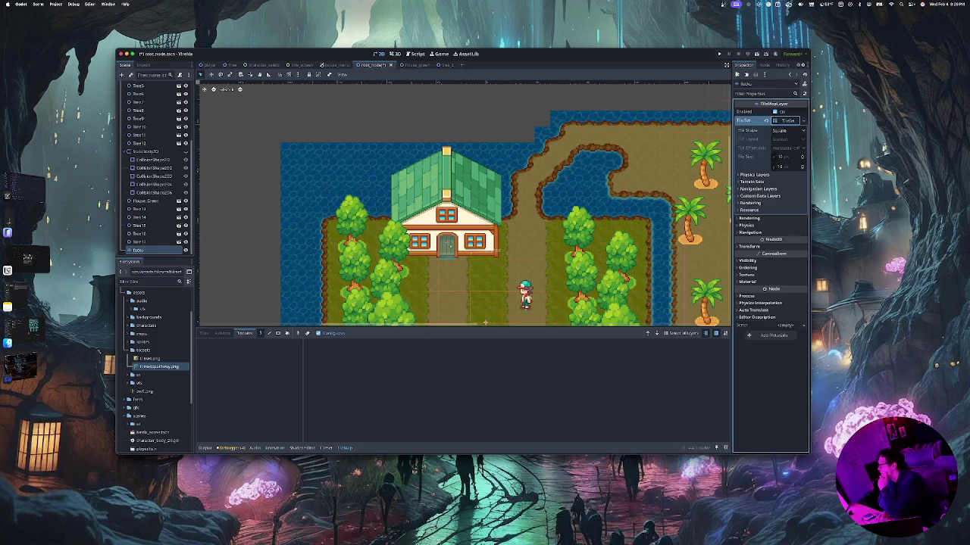
left_click(786, 120)
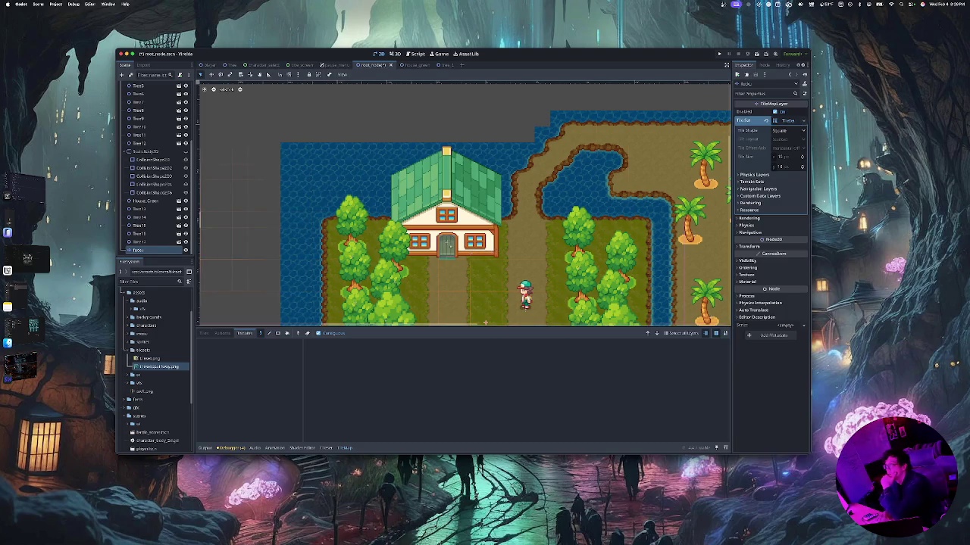
scroll(155, 166, "up", 5)
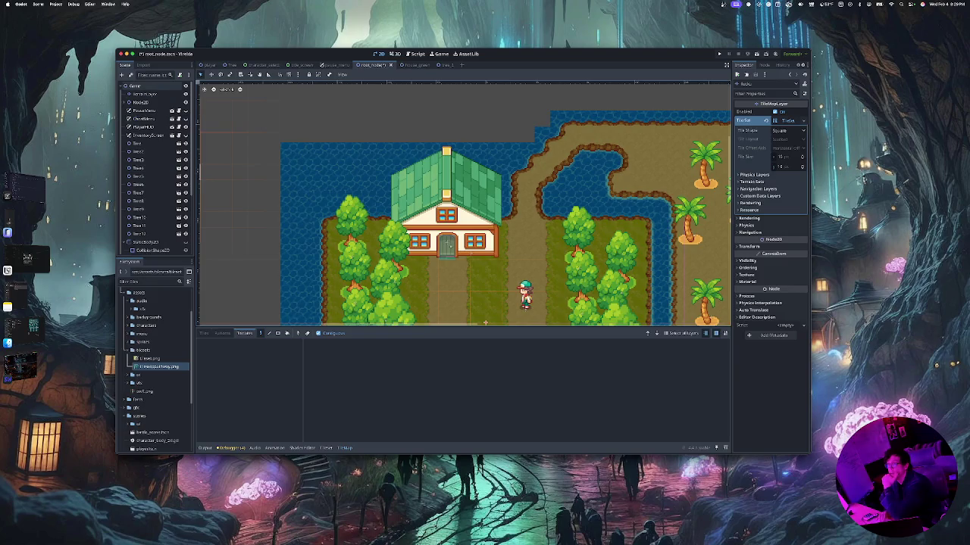
left_click(146, 94)
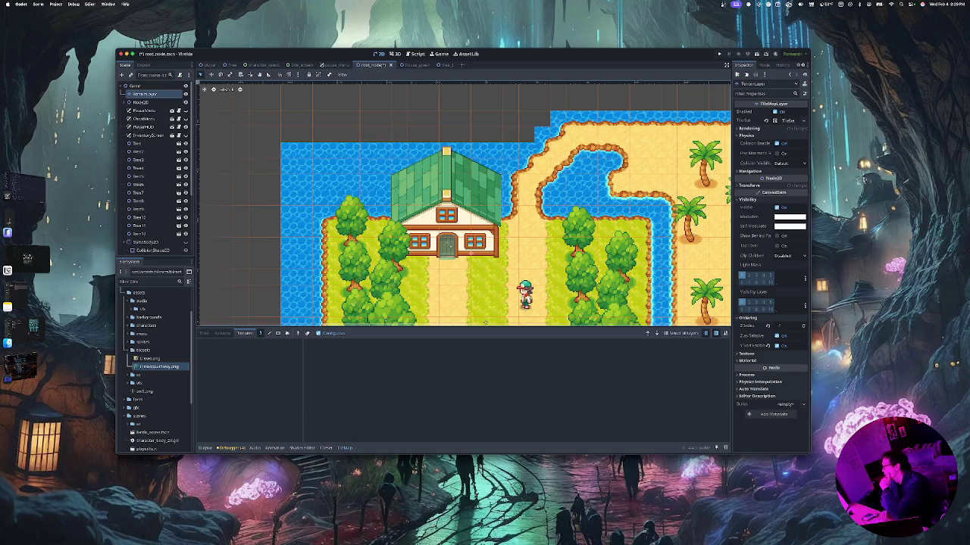
Expand TerrainLayer's Transform, Texture, Physics Layers and Terrain Sets, then view its signals
left_click(750, 185)
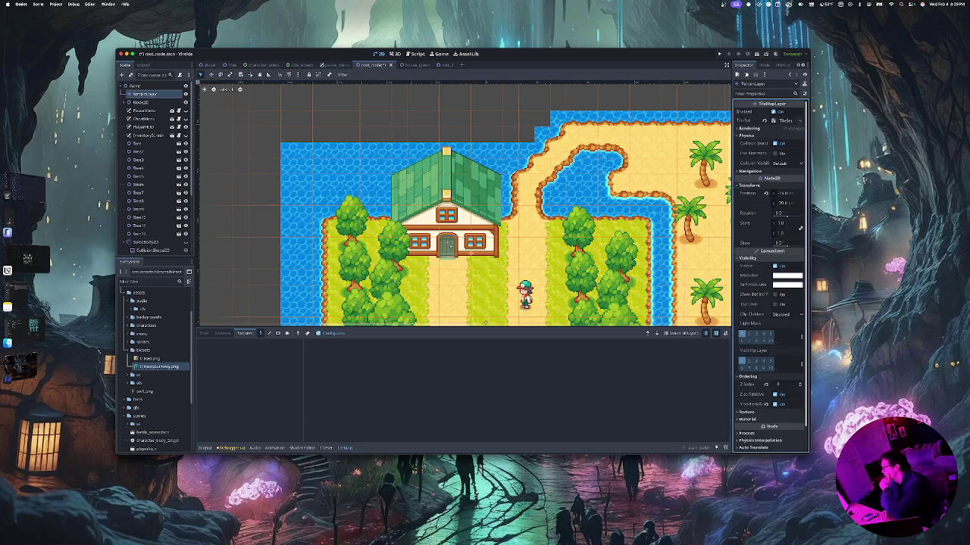
scroll(770, 276, "down", 1)
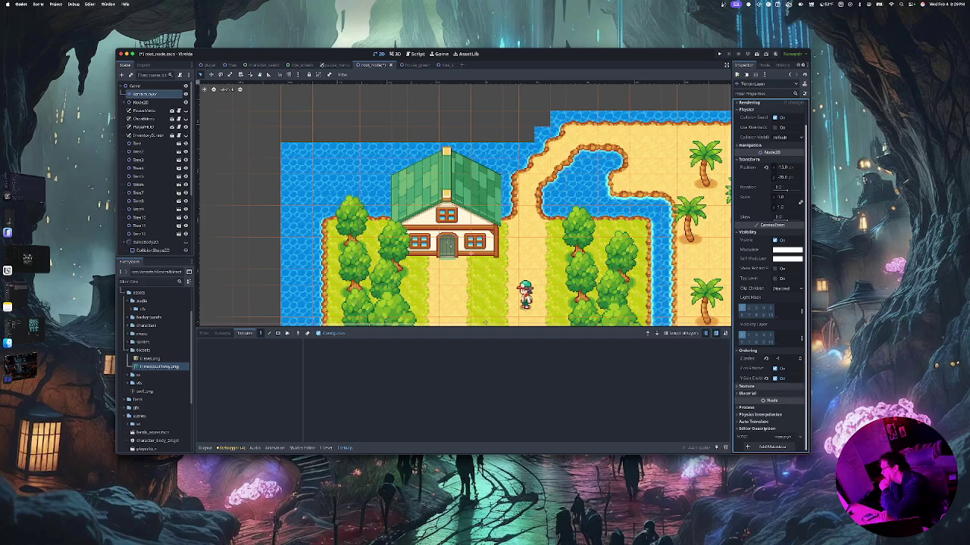
left_click(747, 386)
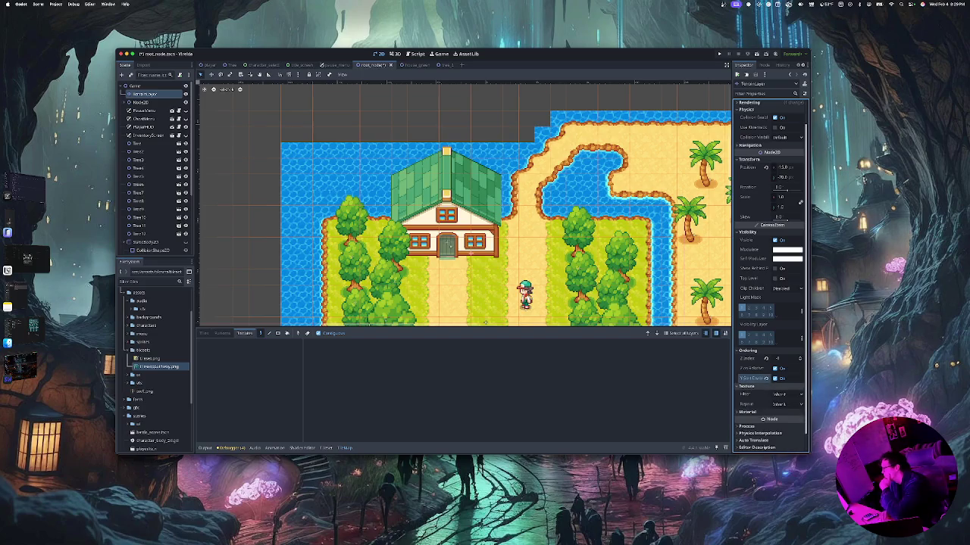
scroll(770, 277, "up", 3)
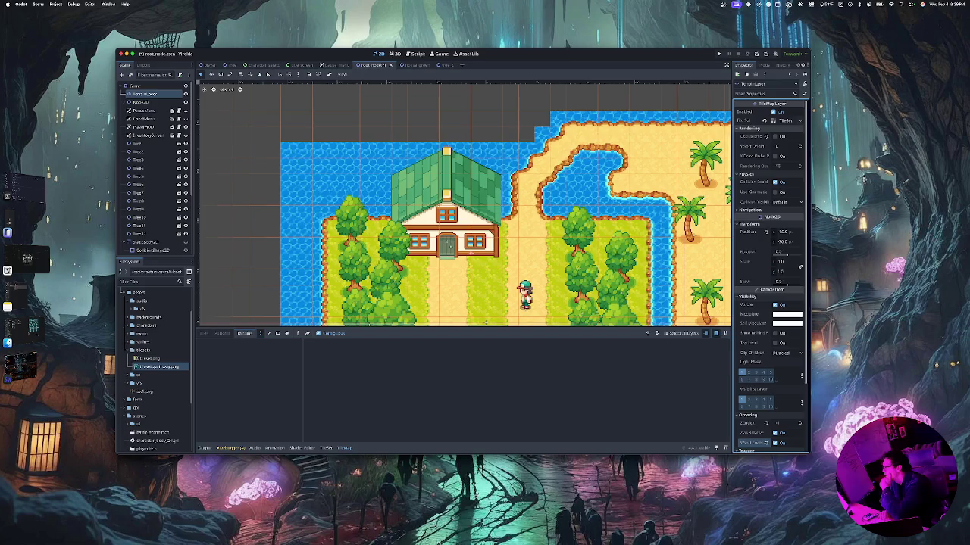
left_click(780, 120)
left_click(799, 120)
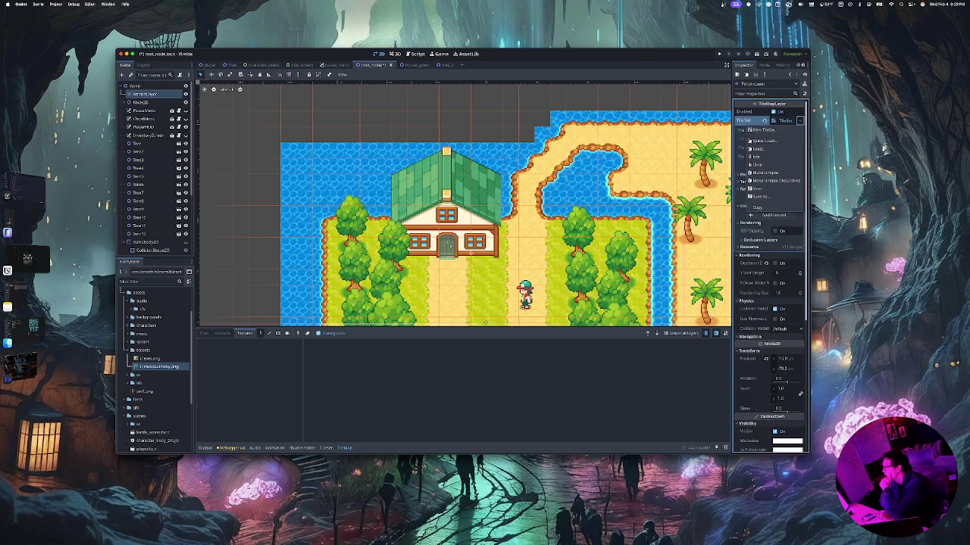
left_click(799, 120)
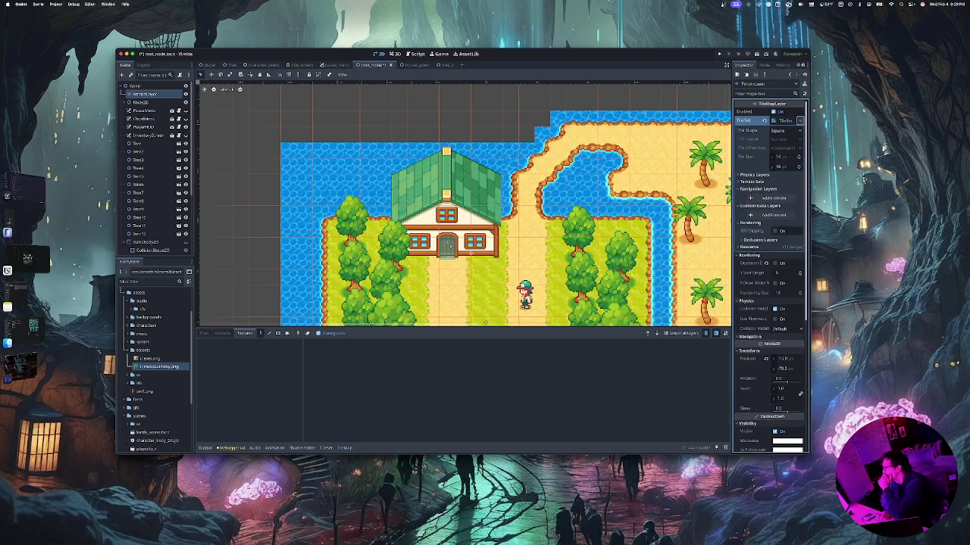
left_click(754, 175)
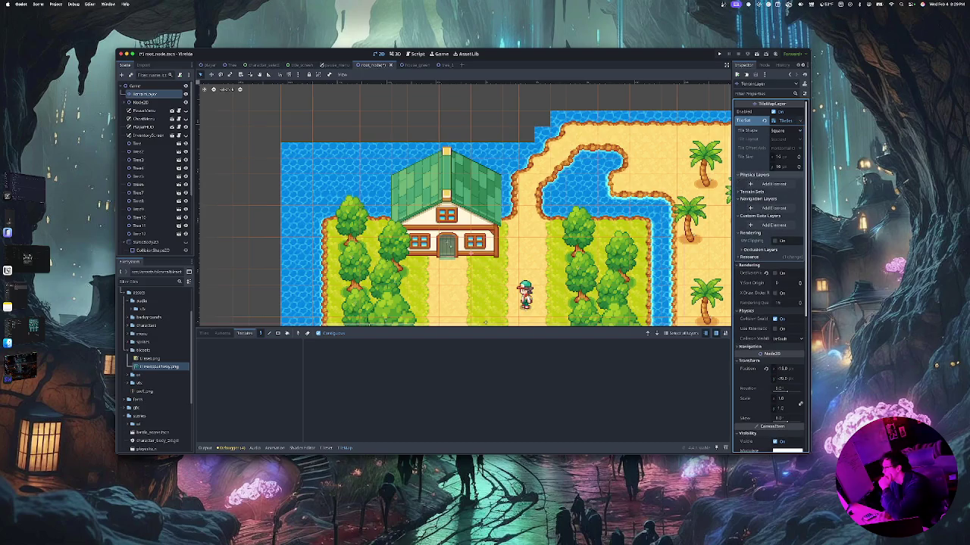
left_click(753, 192)
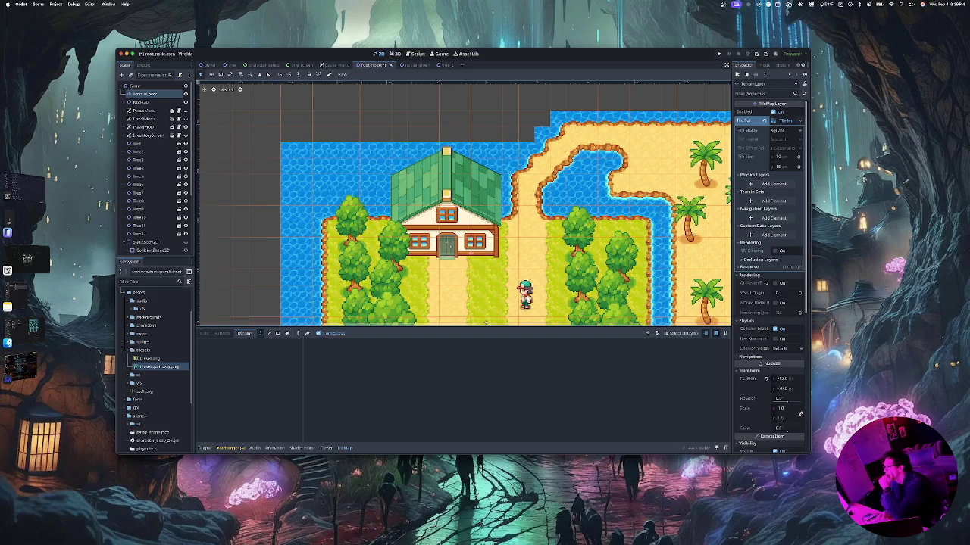
left_click(764, 65)
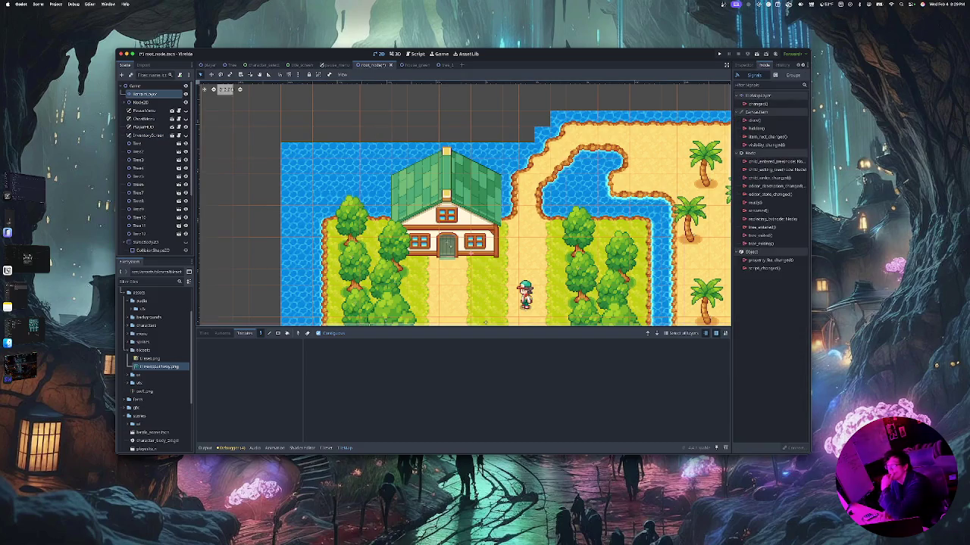
Quit the Godot editor, dismiss the unsaved-changes prompt, and relaunch Godot's Project Manager
key("super+shift+w")
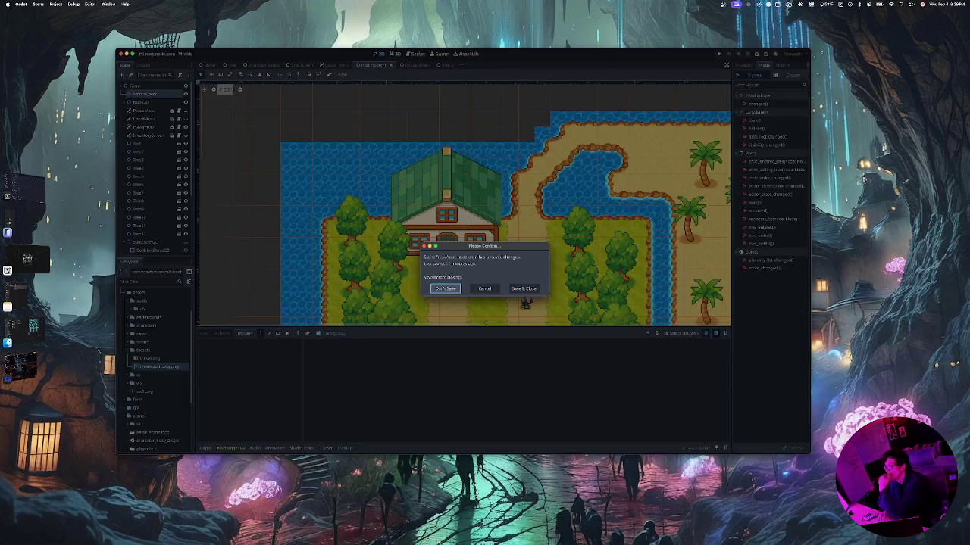
key("Return")
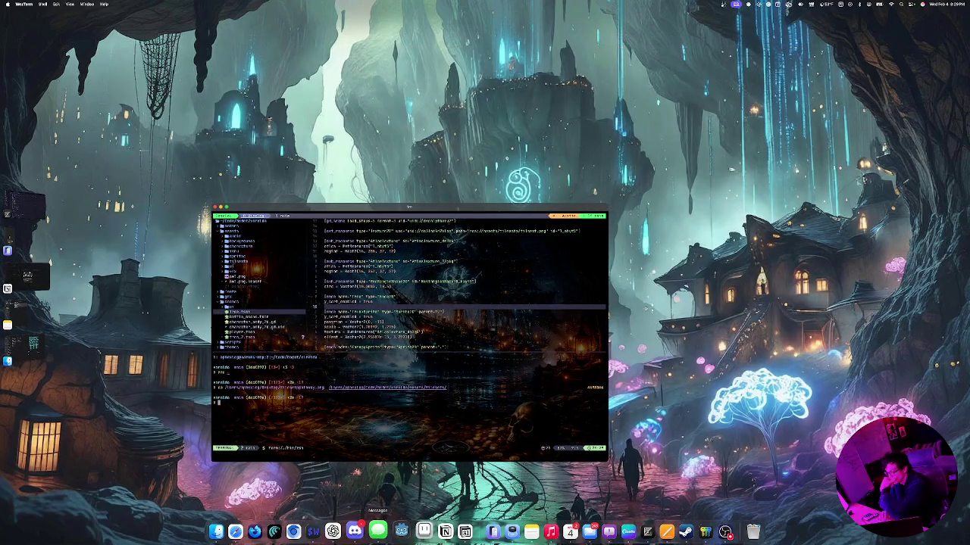
left_click(399, 529)
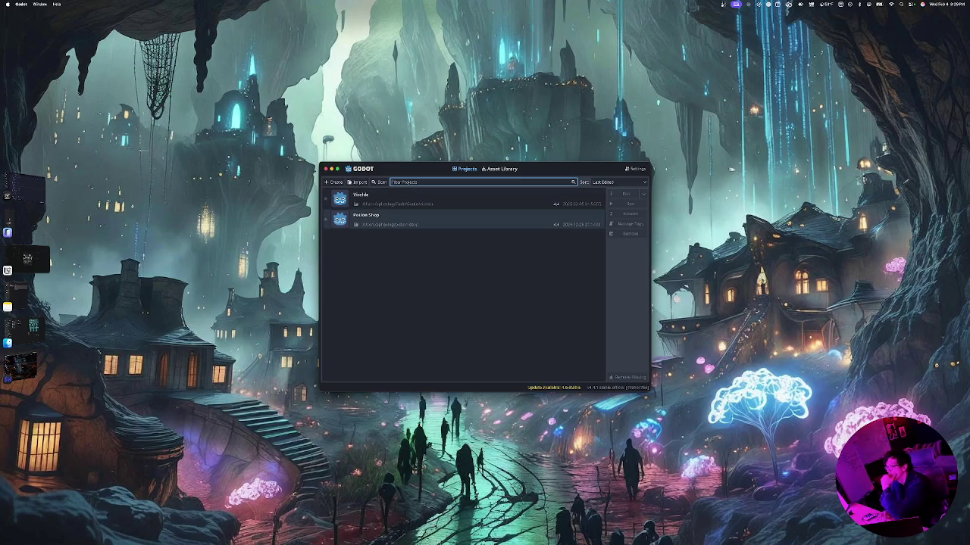
Select the Vivelda project in the Project Manager and run it
left_click(455, 199)
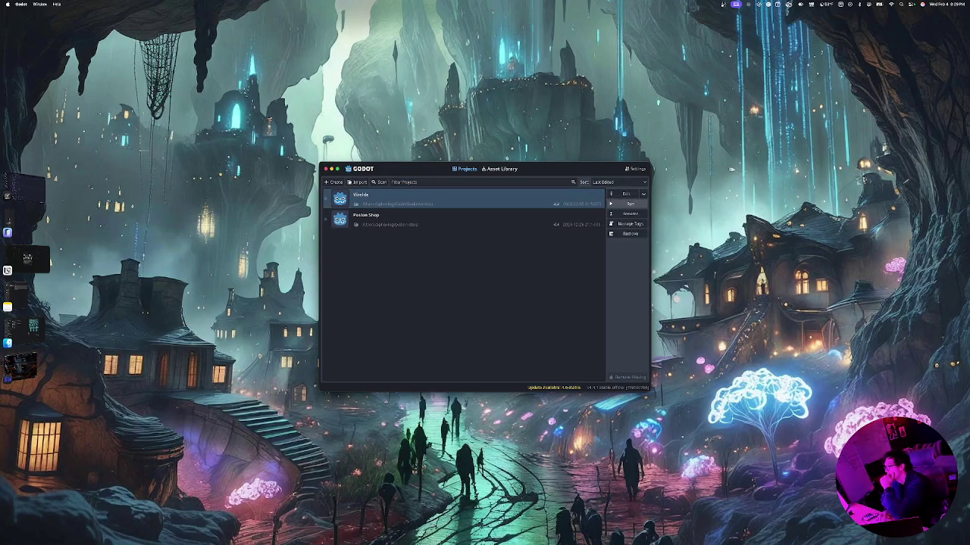
left_click(628, 203)
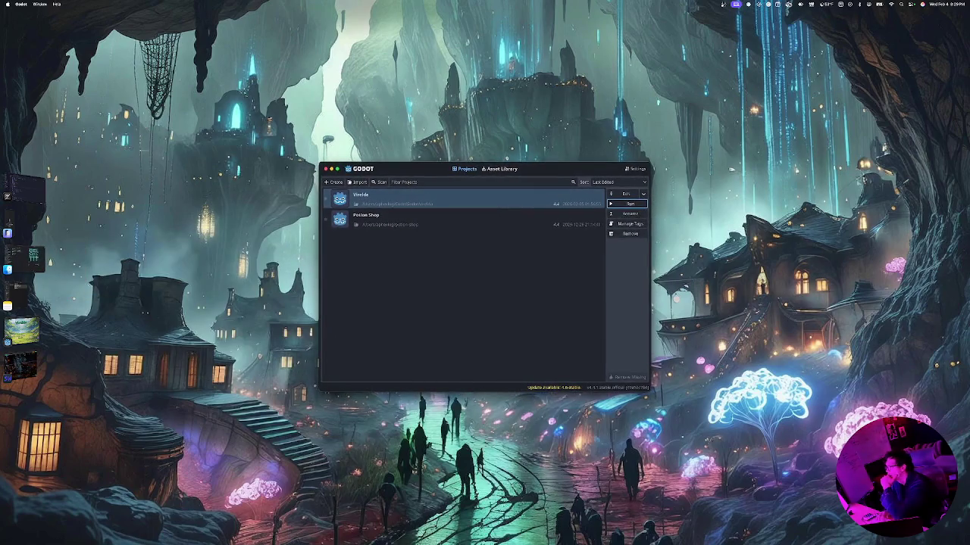
key("super+r")
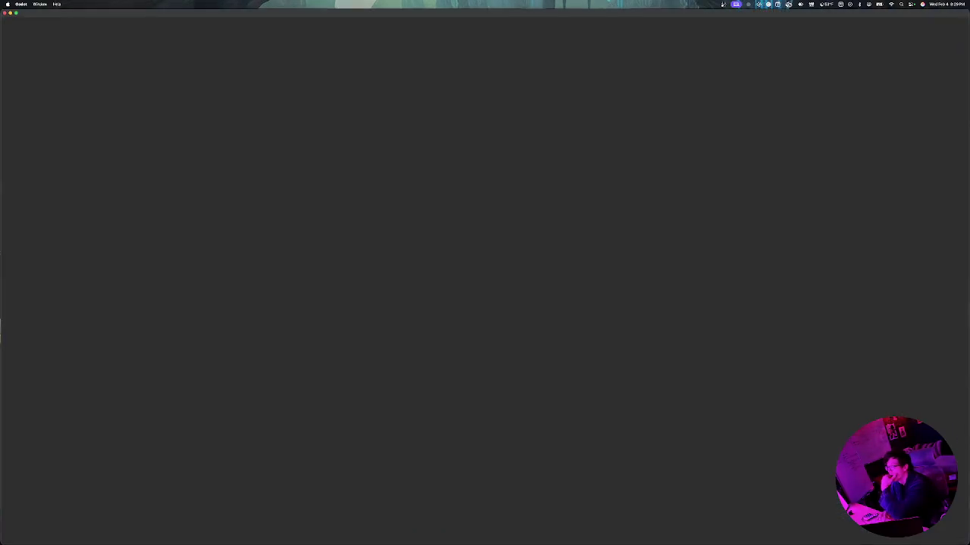